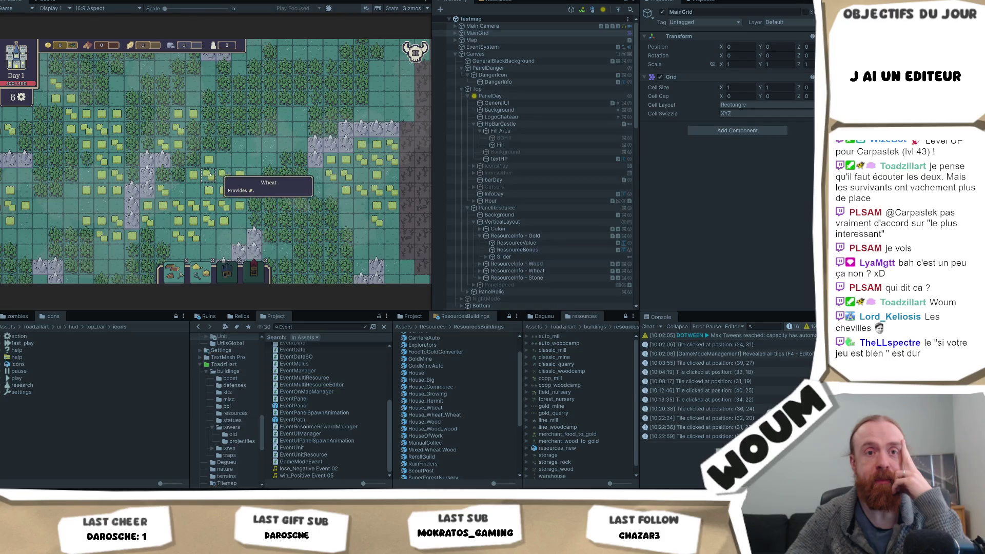
Pan the map left, then twice to the right, bringing up a terrain tile's info tooltip.
{"action": "mouse_move", "coordinate": [238, 176]}
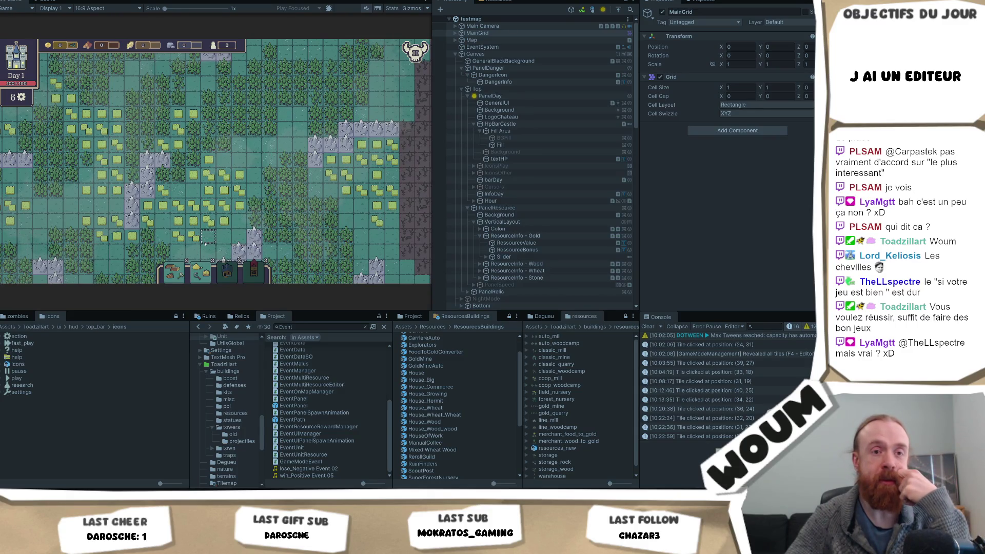
{"action": "mouse_move", "coordinate": [205, 244]}
{"action": "left_mouse_down"}
{"action": "mouse_move", "coordinate": [252, 236]}
{"action": "mouse_move", "coordinate": [245, 217]}
{"action": "left_mouse_up"}
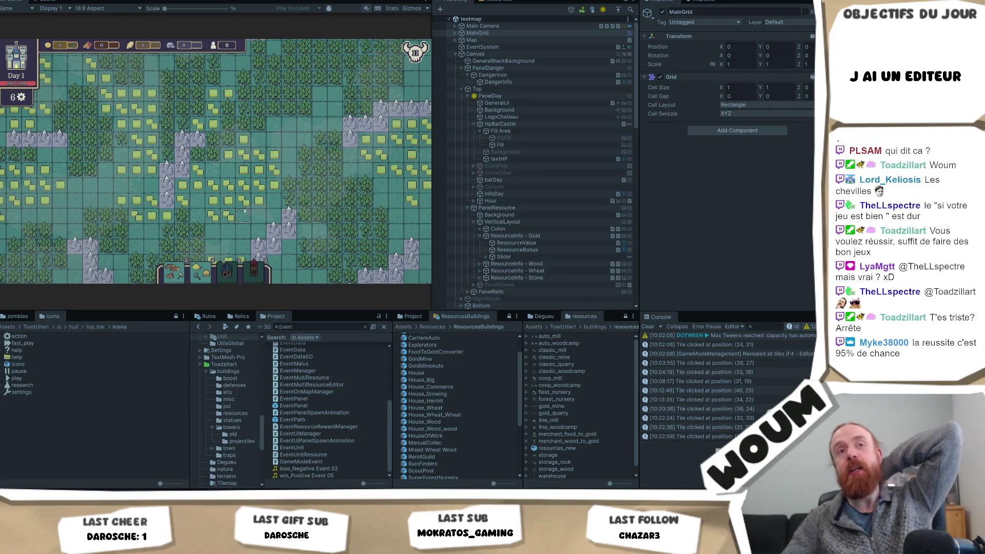
{"action": "mouse_move", "coordinate": [246, 202]}
{"action": "key", "text": "d"}
{"action": "mouse_move", "coordinate": [276, 163]}
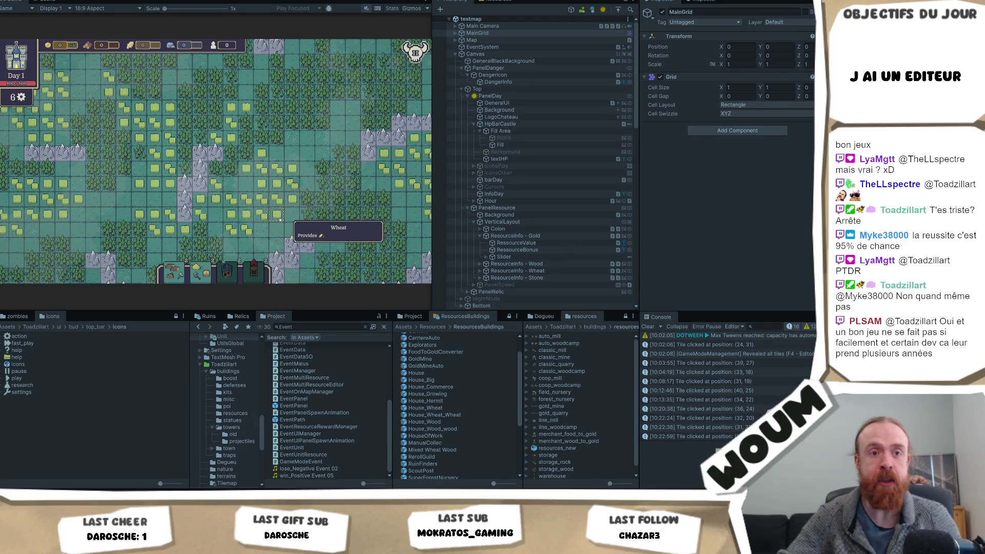
{"action": "key", "text": "d"}
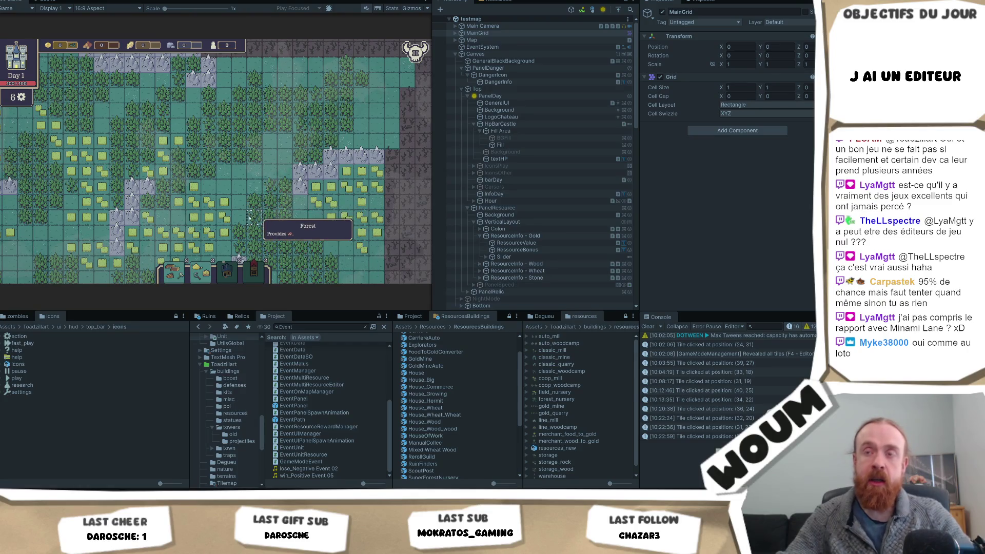
Pan the camera down the map and back up again across the forest tiles.
{"action": "key", "text": "s"}
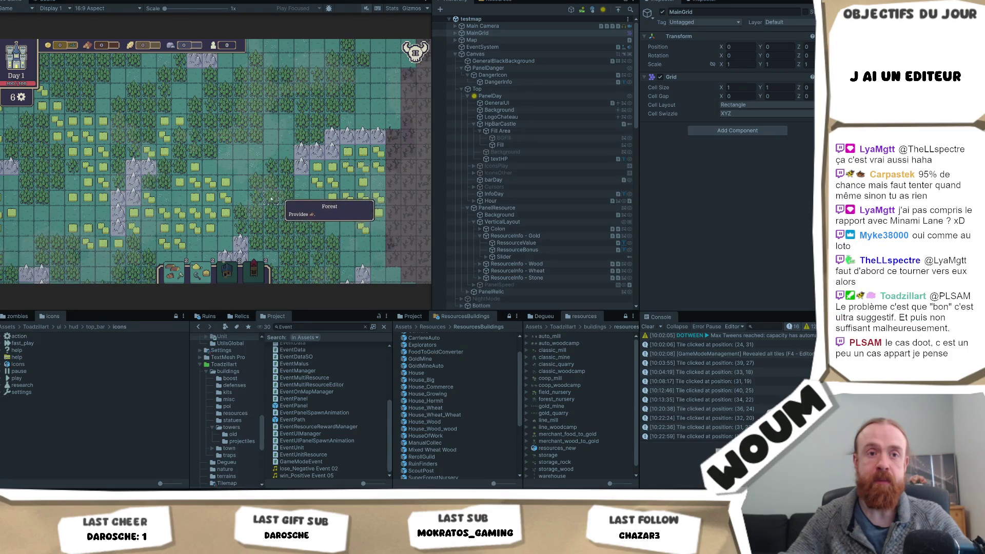
{"action": "key", "text": "w"}
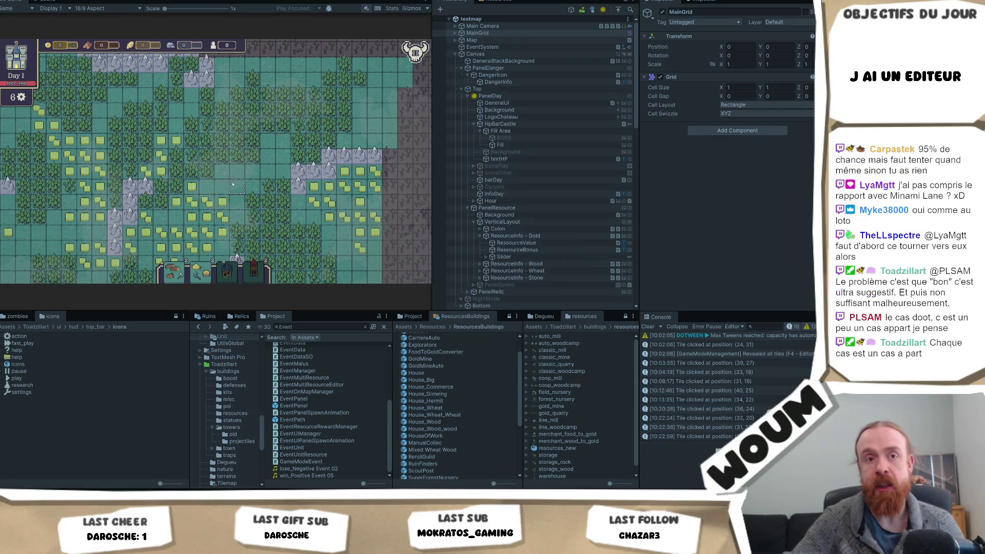
Pan the map toward the upper-left, bringing the castle and the left-side water into view.
{"action": "left_click_drag", "start_coordinate": [233, 184], "coordinate": [261, 189]}
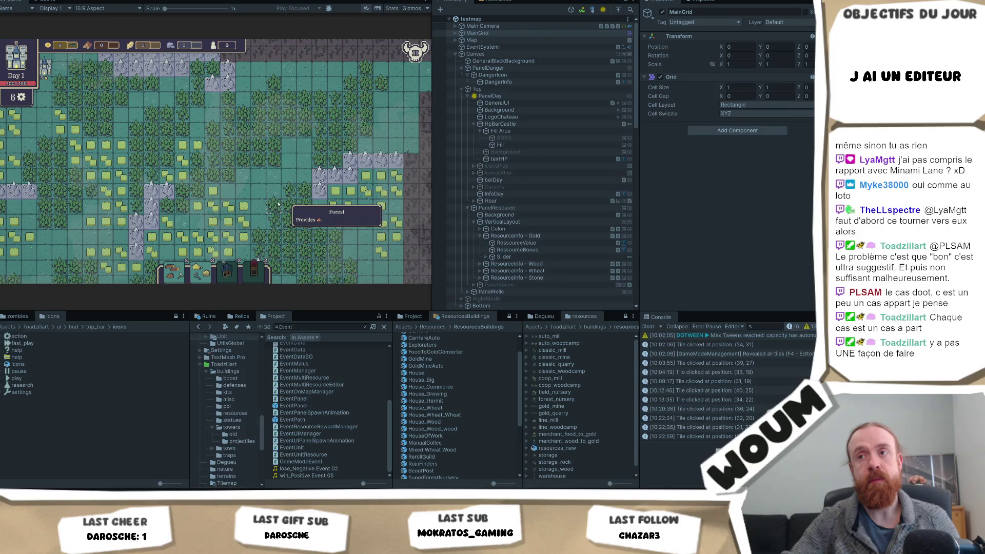
{"action": "left_click_drag", "start_coordinate": [253, 196], "coordinate": [332, 207]}
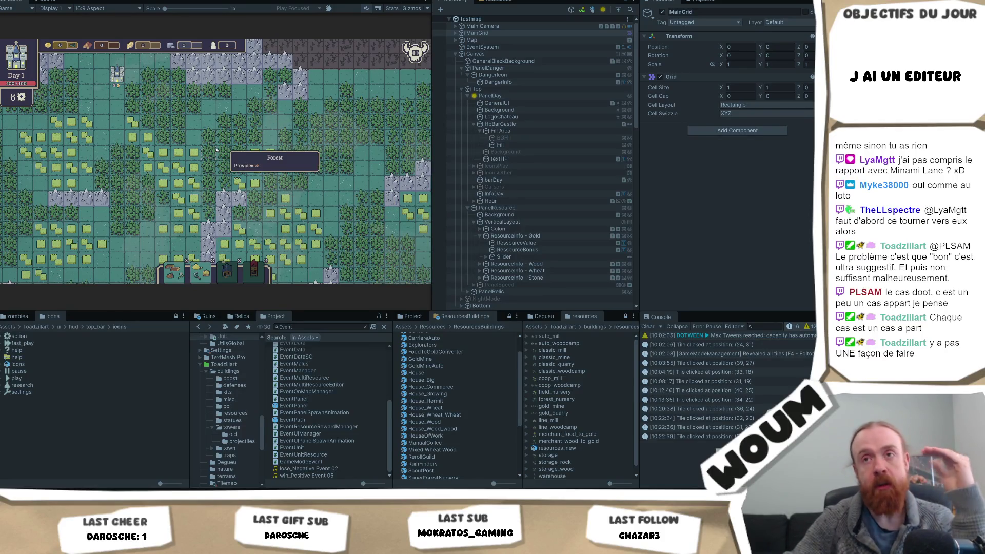
{"action": "left_click_drag", "start_coordinate": [109, 170], "coordinate": [133, 177]}
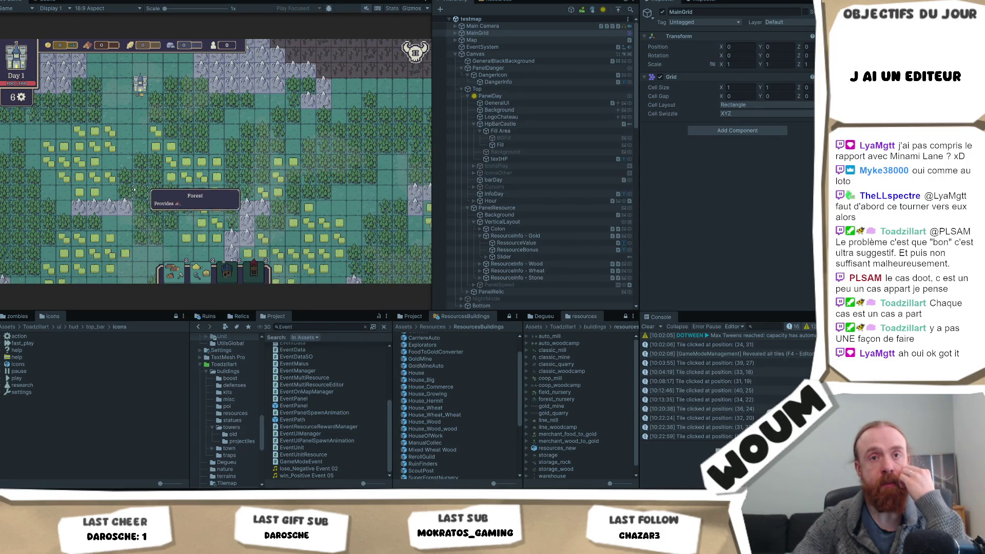
{"action": "left_click_drag", "start_coordinate": [116, 229], "coordinate": [199, 224]}
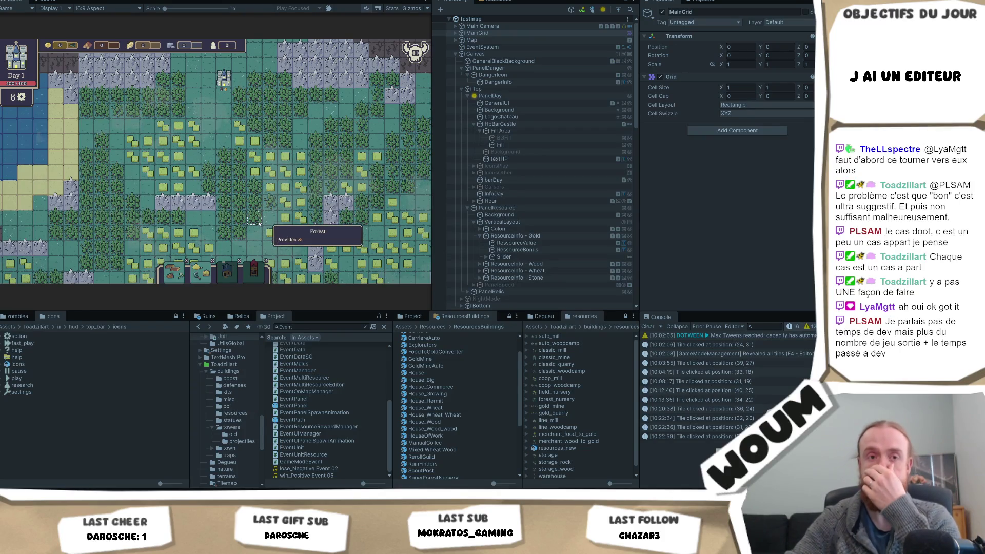
Pan the map back toward the lower-right and on across another area of terrain.
{"action": "left_click_drag", "start_coordinate": [262, 219], "coordinate": [252, 206]}
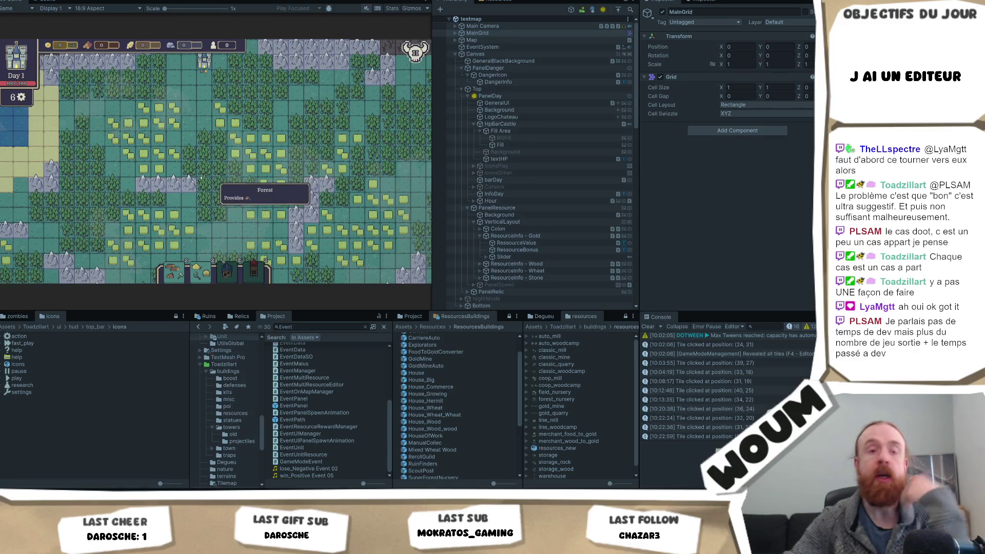
{"action": "left_click_drag", "start_coordinate": [284, 191], "coordinate": [248, 204]}
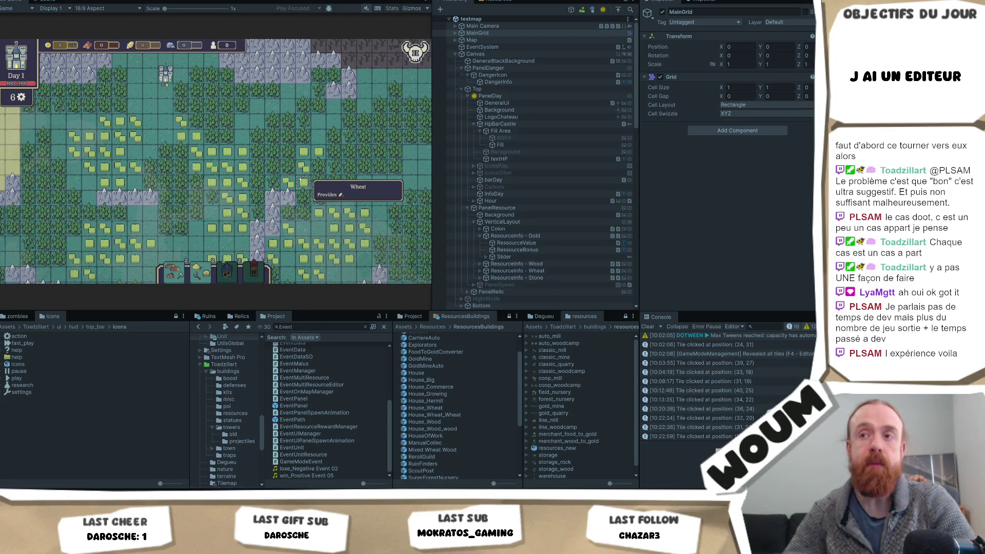
{"action": "key", "text": "d"}
{"action": "key", "text": "s"}
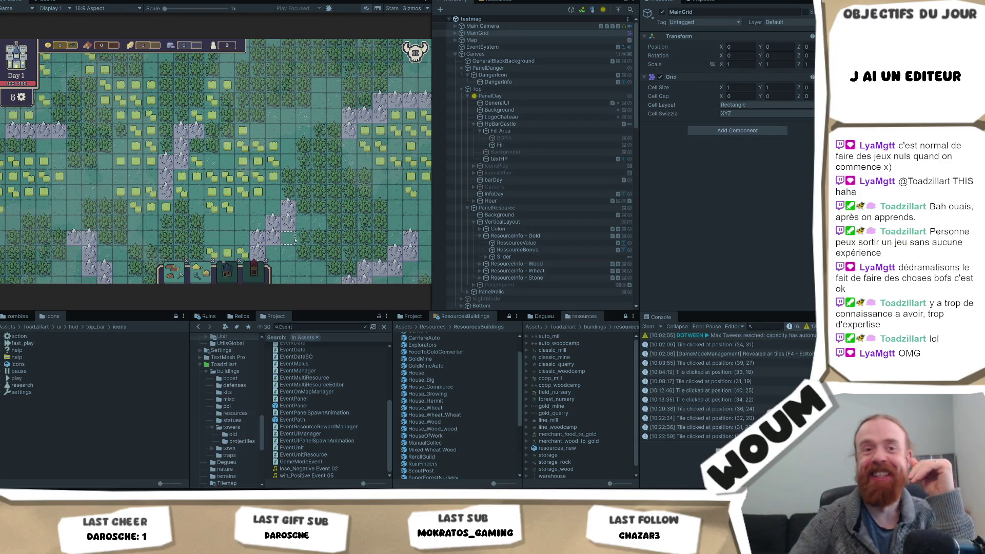
Drag the map up-left to show a new stretch of forest, mountain and water tiles.
{"action": "left_click_drag", "start_coordinate": [291, 156], "coordinate": [193, 129]}
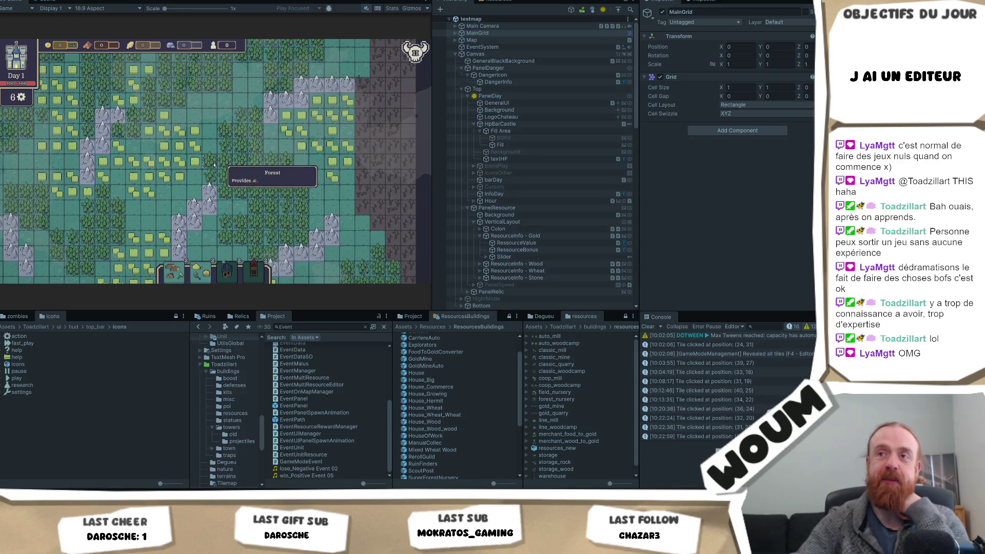
Nudge the map, then pan it left across the forest tiles showing the Forest tooltip.
{"action": "left_click_drag", "start_coordinate": [213, 180], "coordinate": [205, 185]}
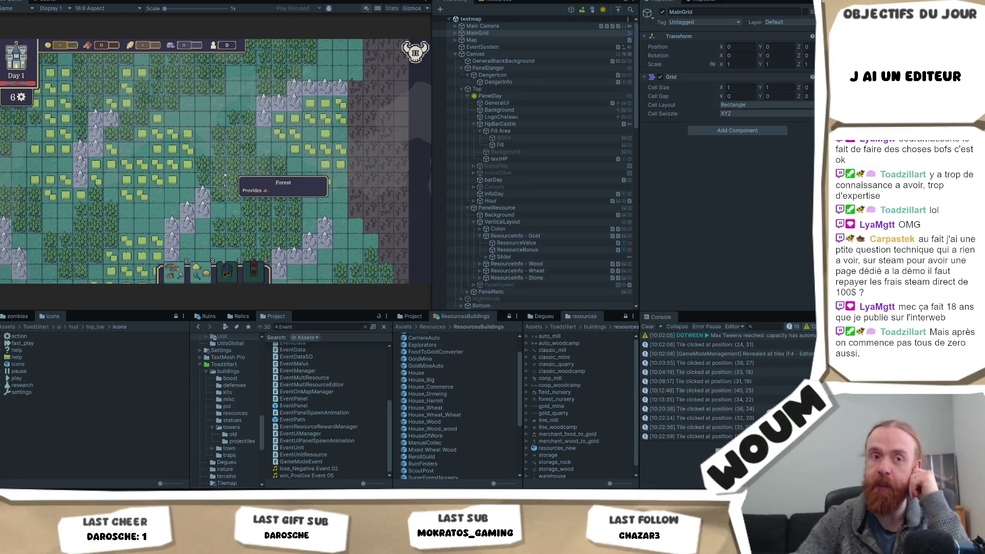
{"action": "left_click_drag", "start_coordinate": [224, 176], "coordinate": [205, 177]}
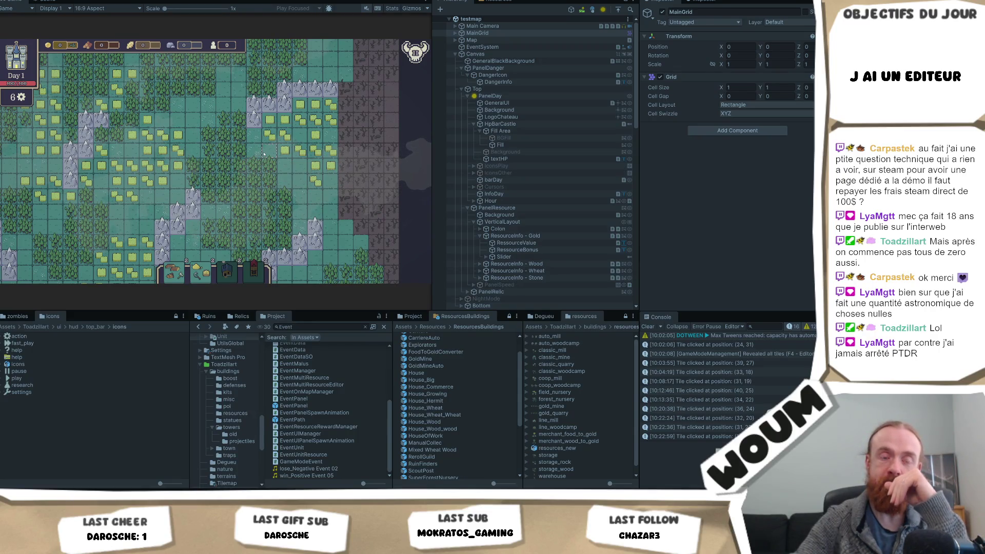
Pan the map left and down toward the fog-covered edge.
{"action": "left_click_drag", "start_coordinate": [256, 149], "coordinate": [240, 163]}
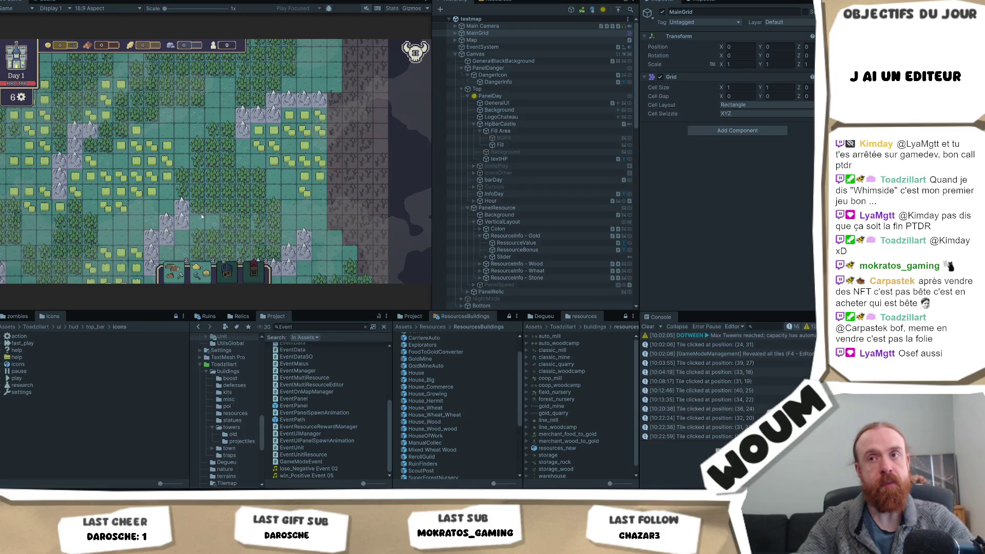
Inspect a forest tile's info, then pan the map up to reveal more terrain.
{"action": "left_click", "coordinate": [276, 208]}
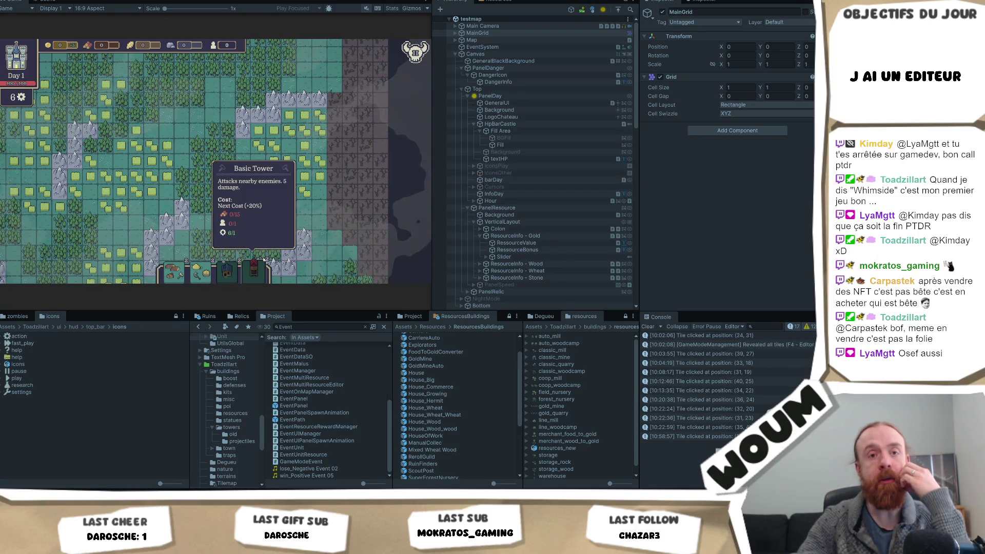
{"action": "left_click_drag", "start_coordinate": [287, 249], "coordinate": [286, 217]}
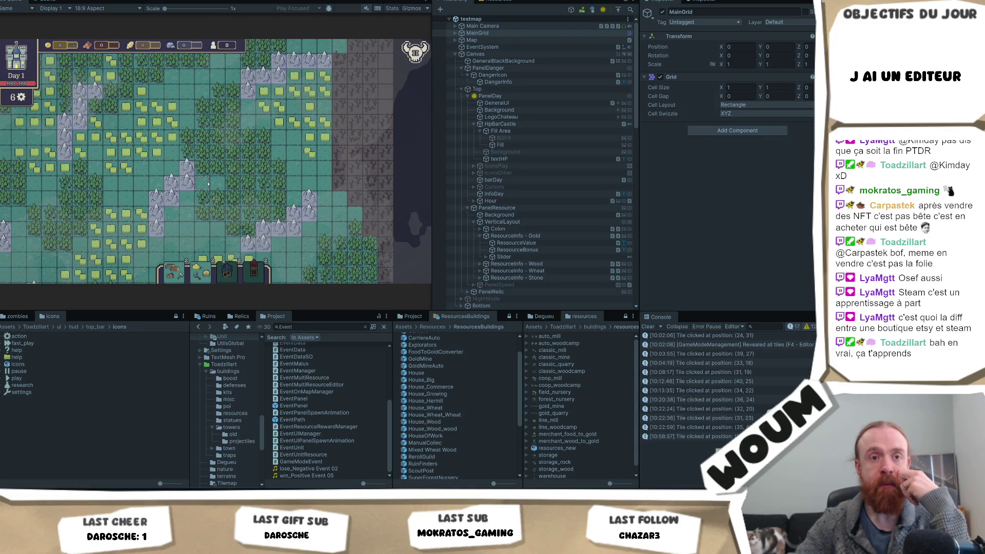
Pan the map up and slightly left, then back down and to the left.
{"action": "mouse_move", "coordinate": [203, 197]}
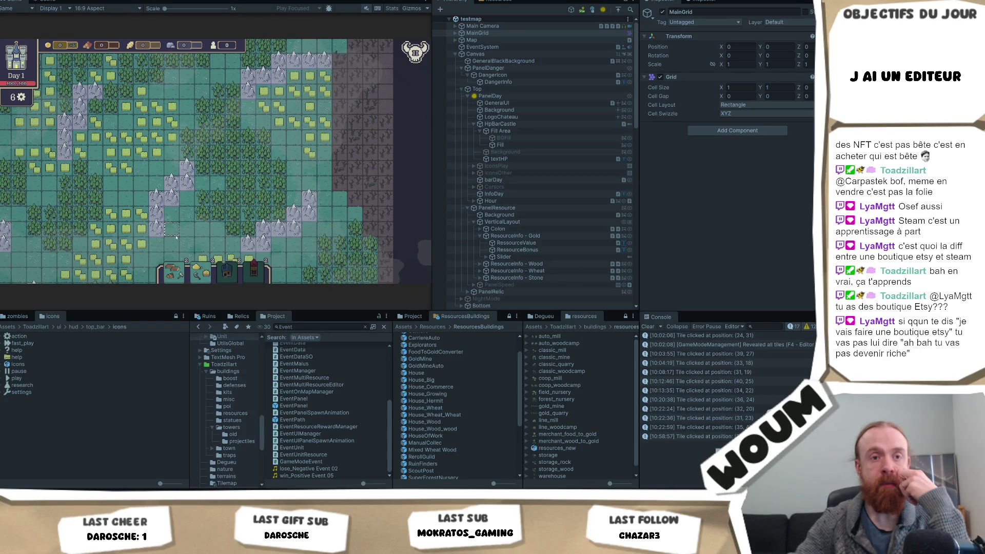
{"action": "left_click_drag", "start_coordinate": [175, 242], "coordinate": [169, 205]}
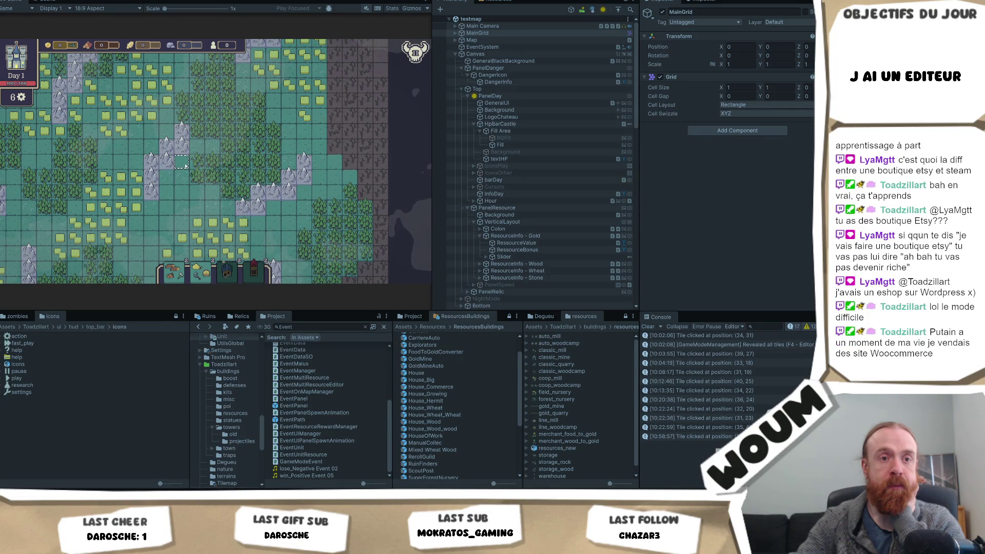
{"action": "left_click_drag", "start_coordinate": [185, 166], "coordinate": [175, 191]}
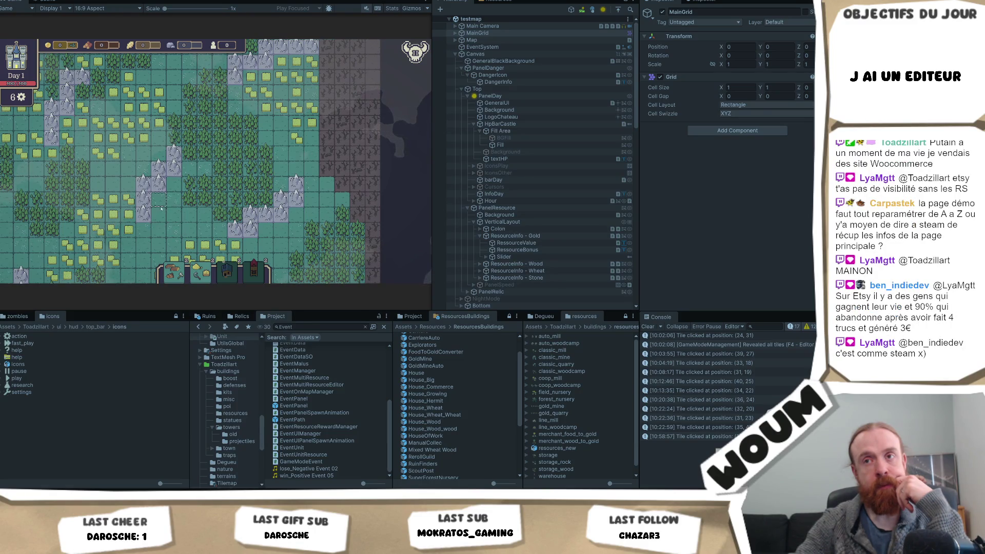
Zoom the camera in and out, ending on a wide view with a mountain tile's tooltip.
{"action": "scroll", "coordinate": [179, 235], "scroll_direction": "up", "scroll_amount": 1}
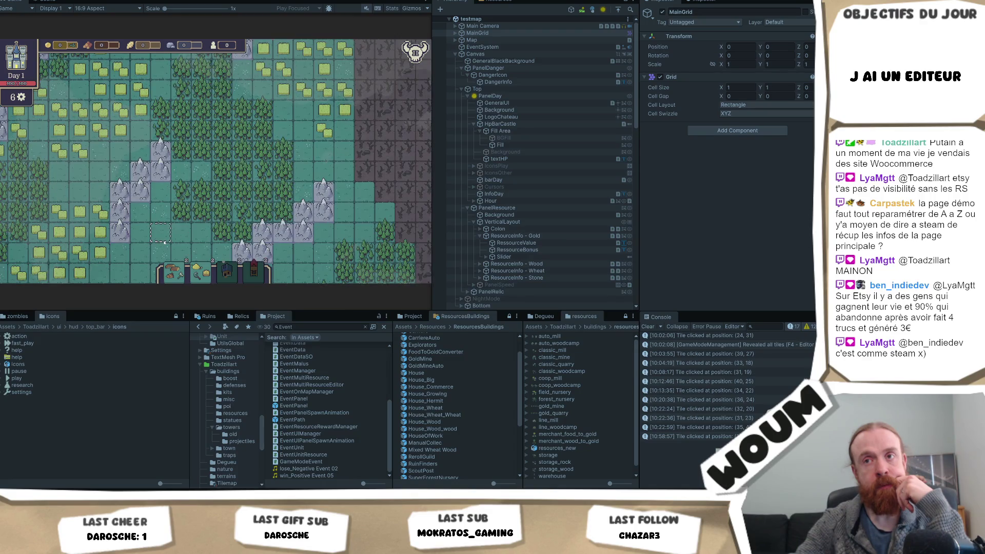
{"action": "scroll", "coordinate": [164, 242], "scroll_direction": "up", "scroll_amount": 2}
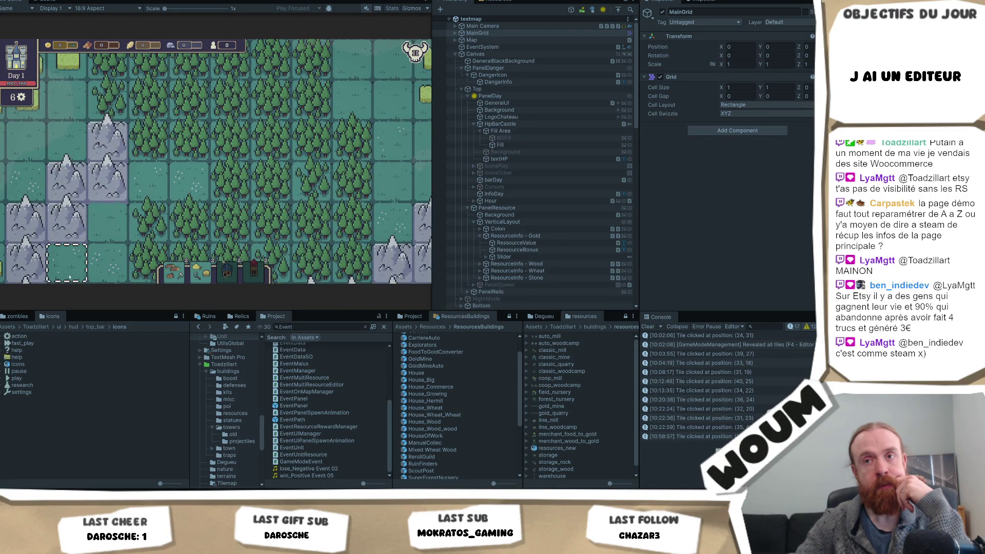
{"action": "scroll", "coordinate": [223, 176], "scroll_direction": "down", "scroll_amount": 2}
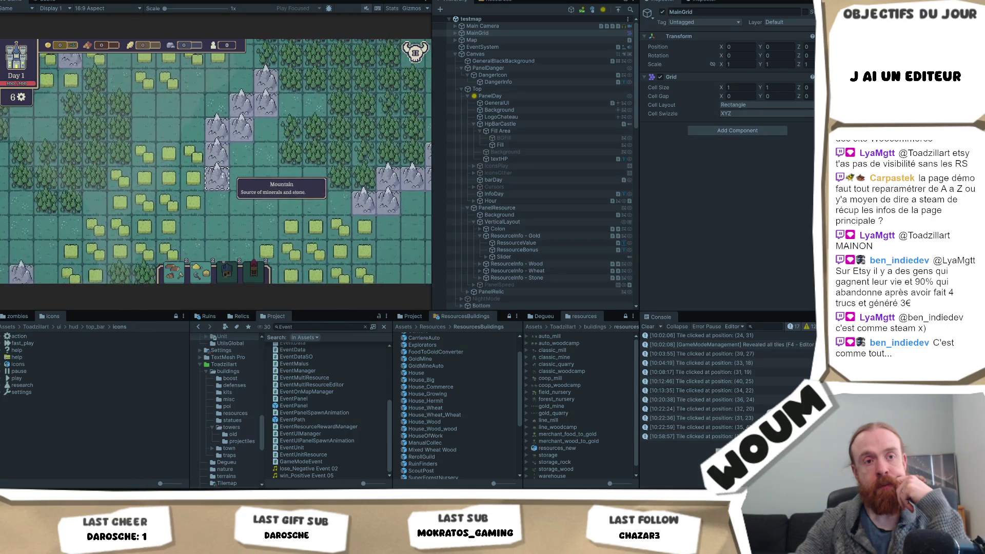
{"action": "scroll", "coordinate": [223, 177], "scroll_direction": "down", "scroll_amount": 2}
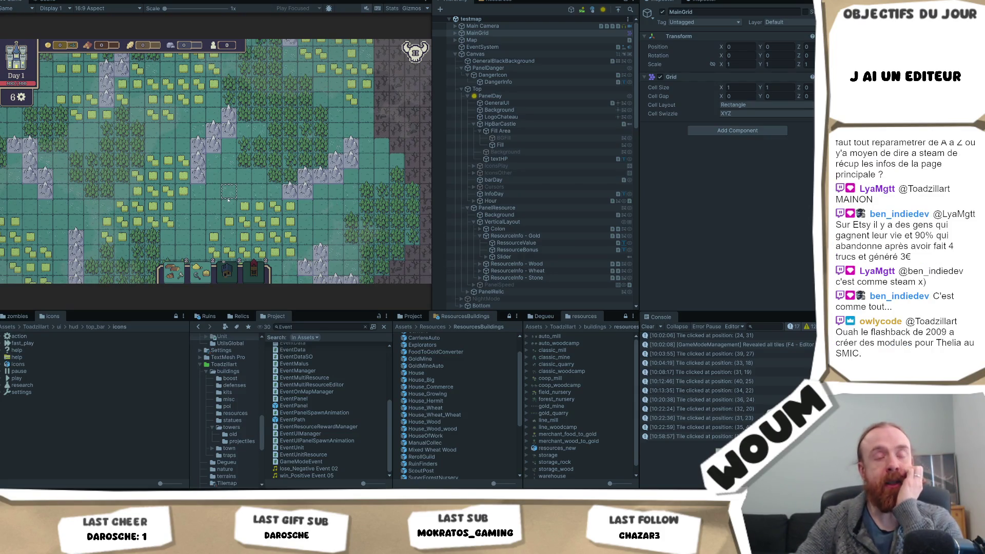
{"action": "mouse_move", "coordinate": [305, 186]}
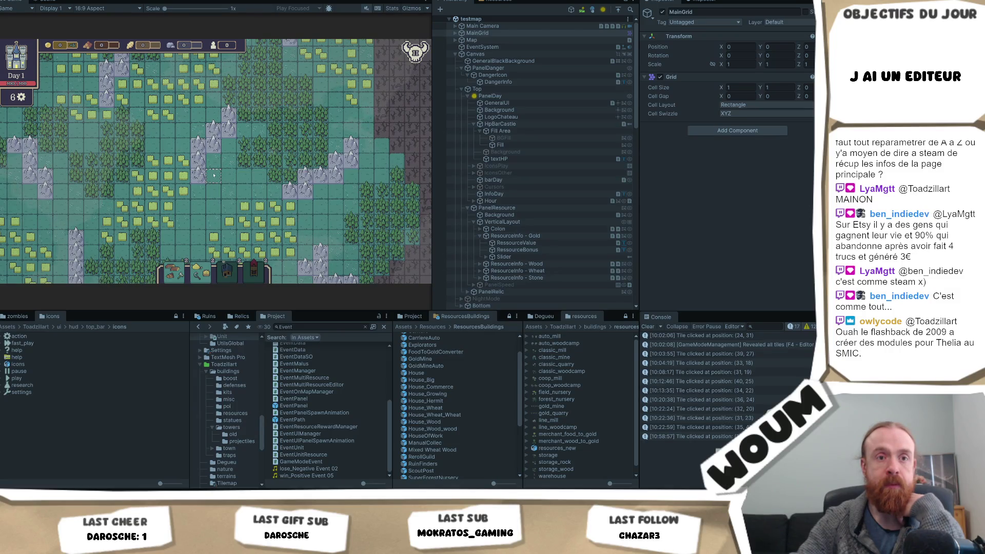
{"action": "scroll", "coordinate": [214, 175], "scroll_direction": "up", "scroll_amount": 2}
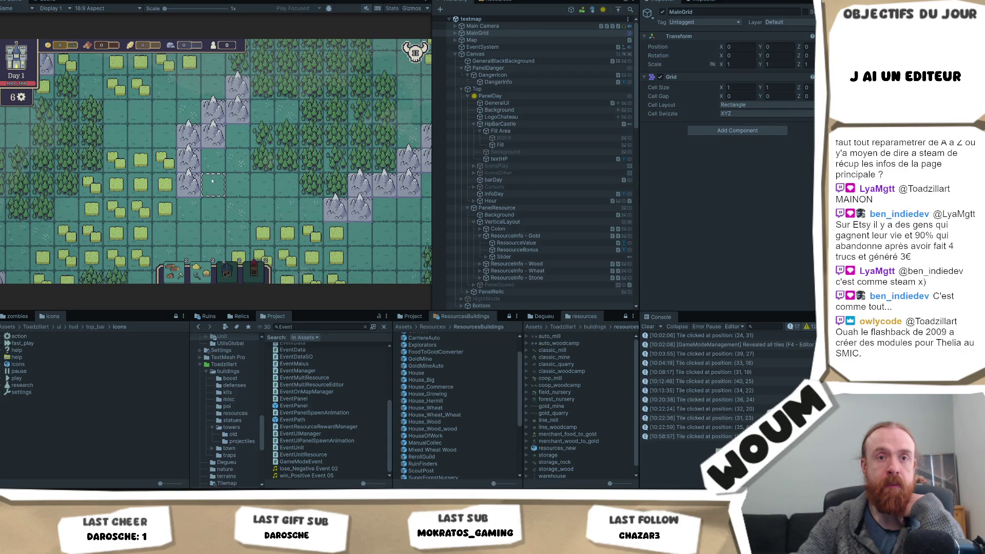
Regenerate the map with a new terrain layout and zoom the camera in on it.
{"action": "key", "text": "r"}
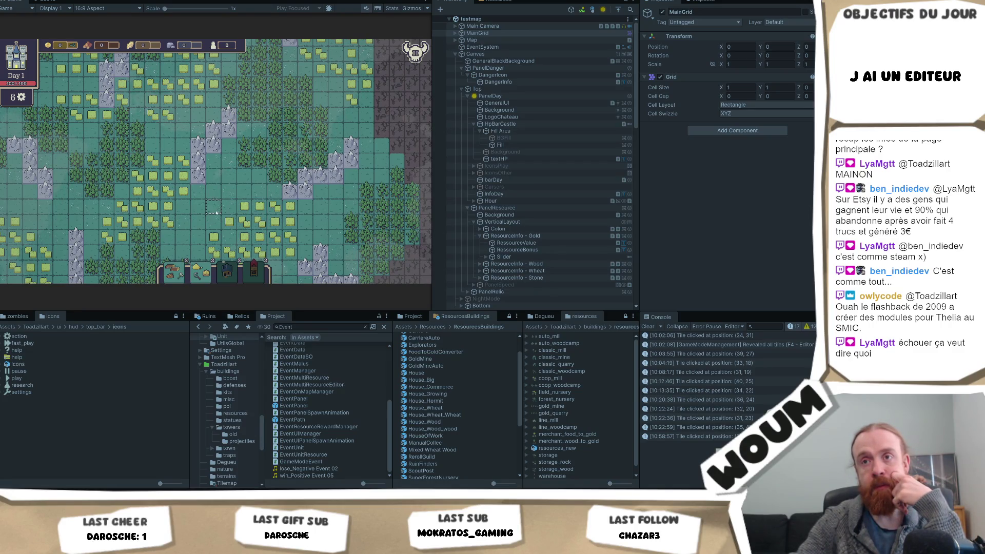
{"action": "scroll", "coordinate": [215, 211], "scroll_direction": "up", "scroll_amount": 3}
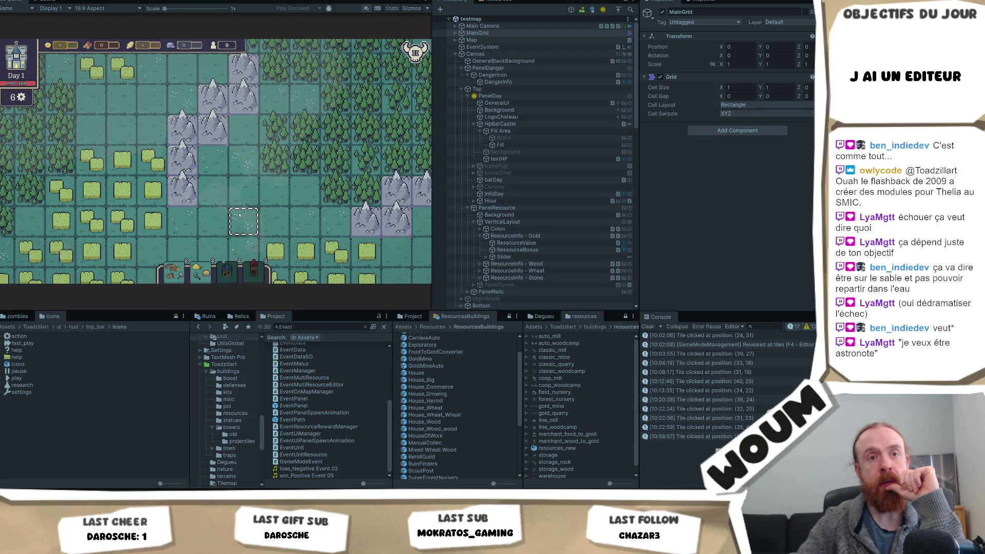
Zoom the Game view out three notches and bring up a mountain tile's info tooltip.
{"action": "scroll", "coordinate": [239, 215], "scroll_direction": "down", "scroll_amount": 1}
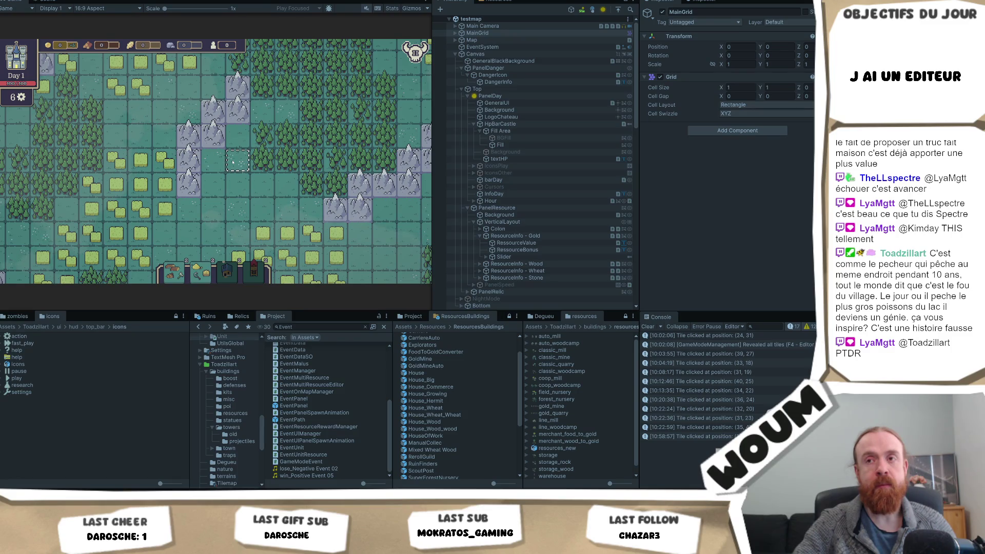
{"action": "mouse_move", "coordinate": [205, 140]}
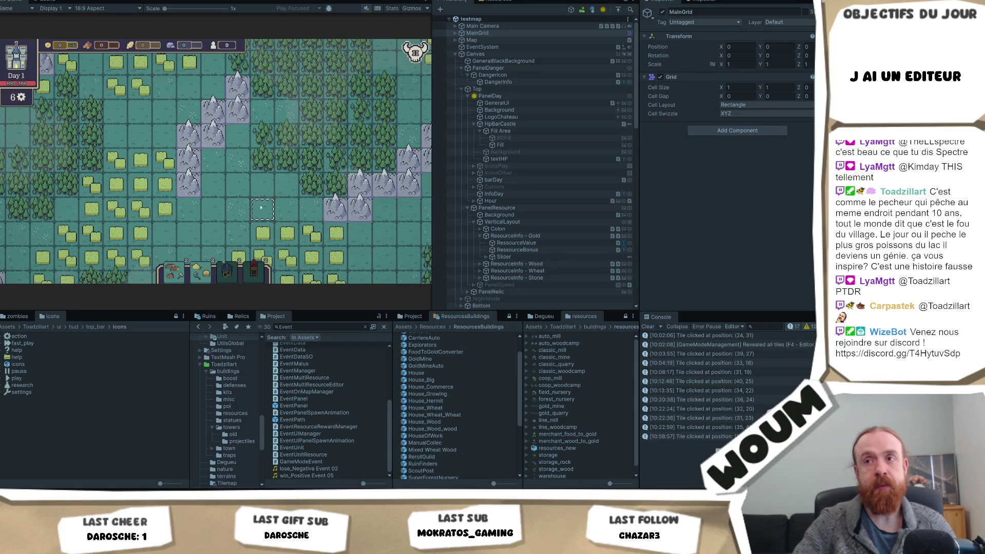
Pan the map right, nudge it left, then shift it down to a chain of mountain ridges.
{"action": "left_click_drag", "start_coordinate": [264, 186], "coordinate": [178, 199]}
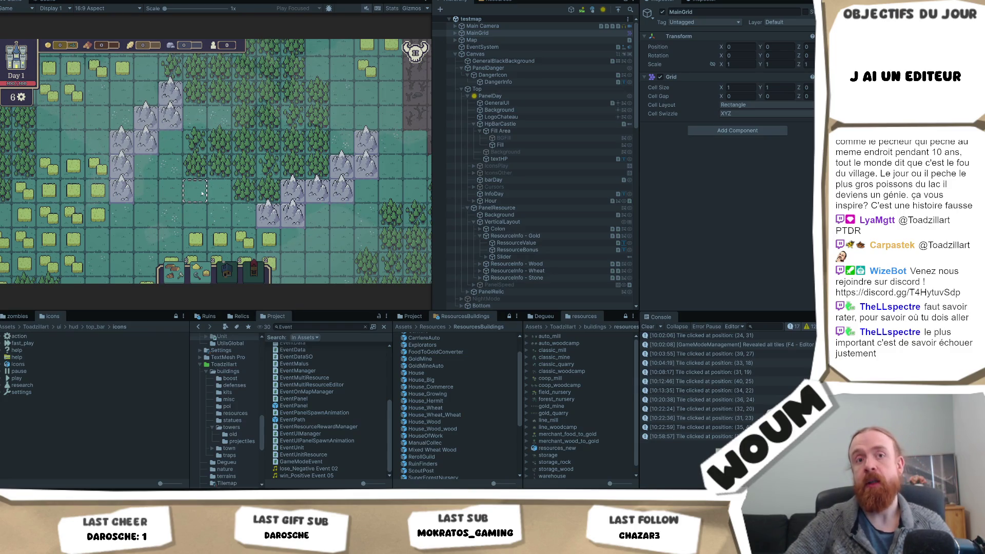
{"action": "key", "text": "a"}
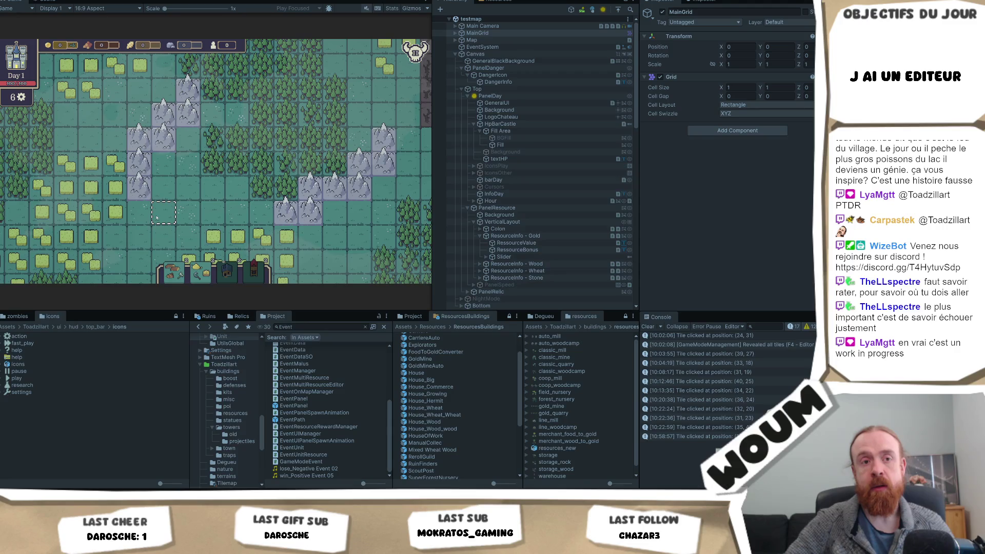
{"action": "left_click_drag", "start_coordinate": [156, 218], "coordinate": [153, 198]}
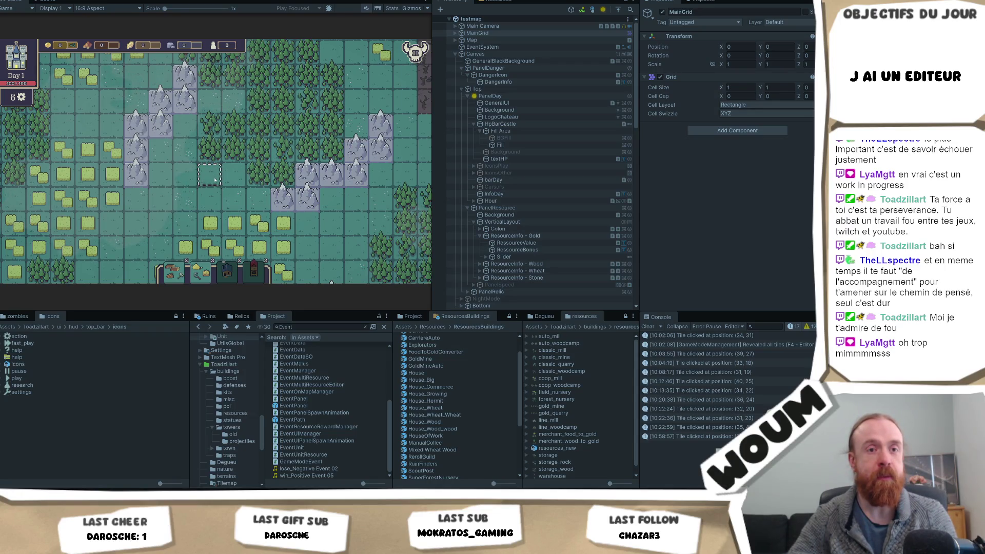
Nudge the map slightly, then pan it down and right with the S and D keys.
{"action": "left_click_drag", "start_coordinate": [226, 176], "coordinate": [210, 181]}
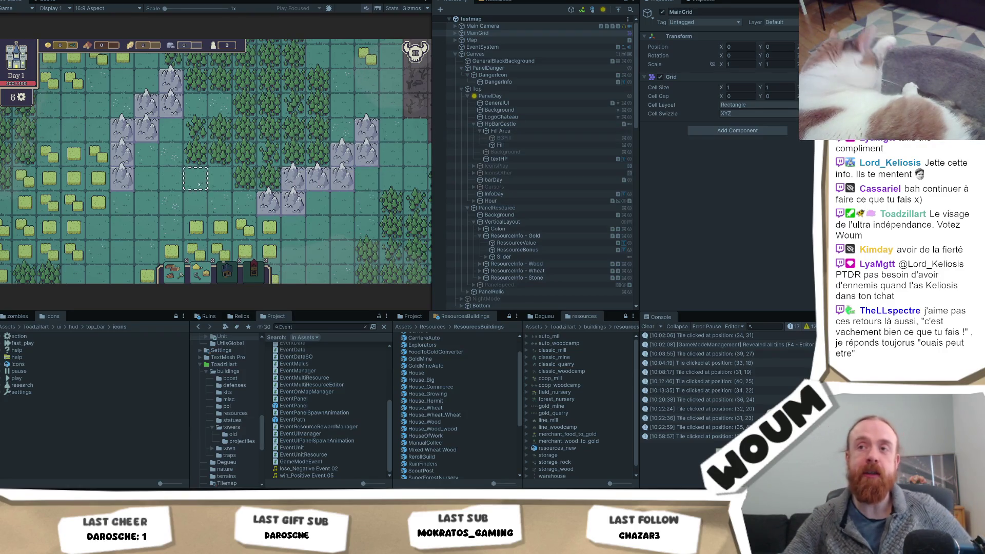
{"action": "key", "text": "s"}
{"action": "key", "text": "d"}
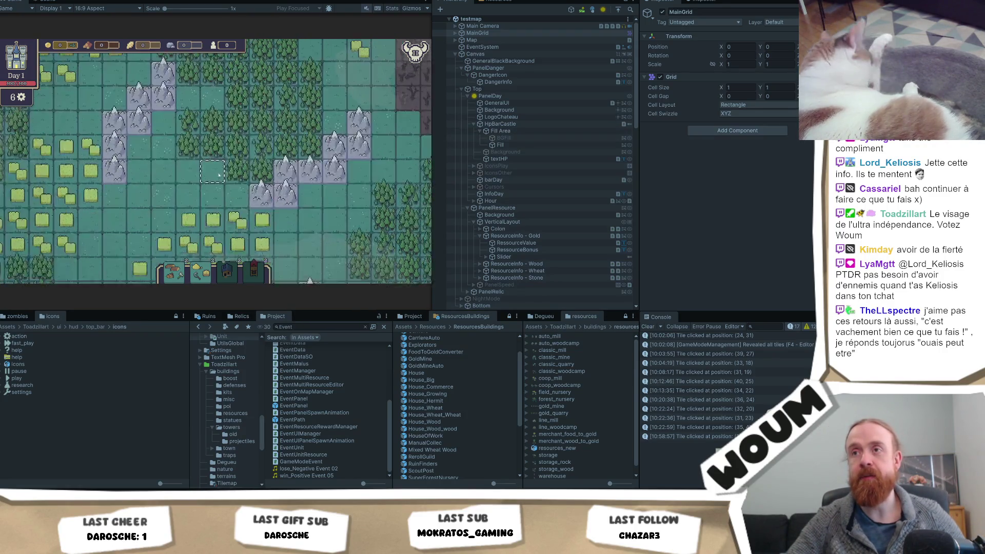
{"action": "key", "text": "s"}
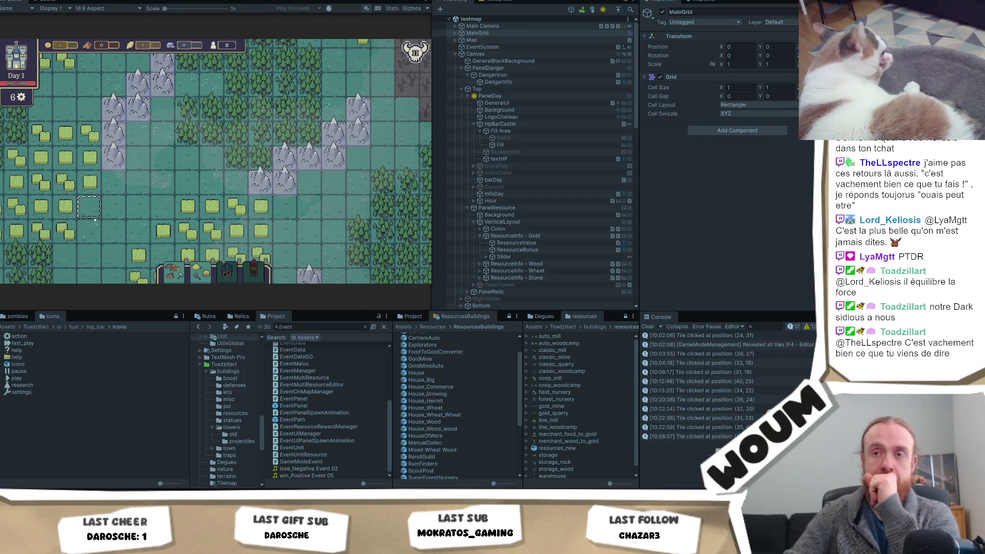
{"action": "key", "text": "d"}
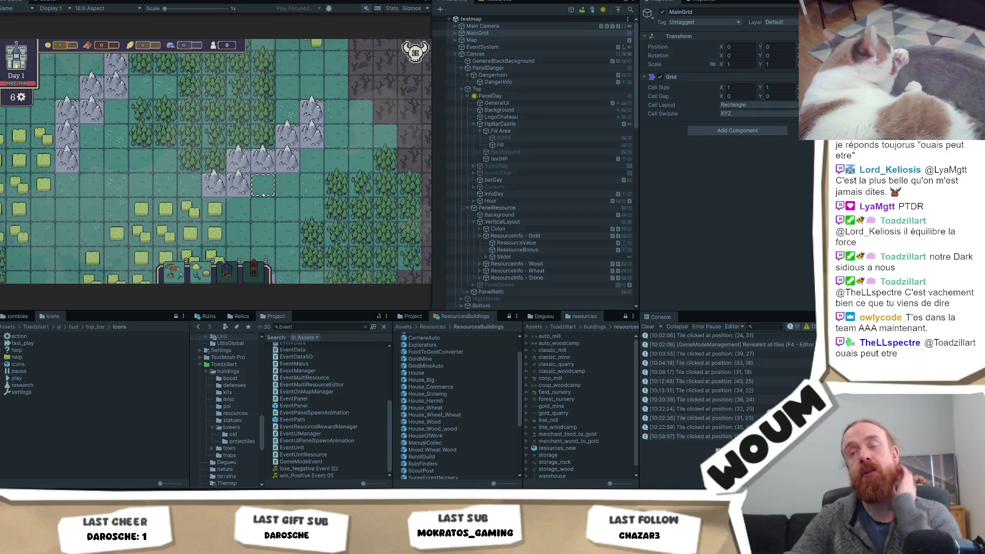
Pan the map left, then up-left with the arrow keys, then drag to reveal terrain further up.
{"action": "key", "text": "a"}
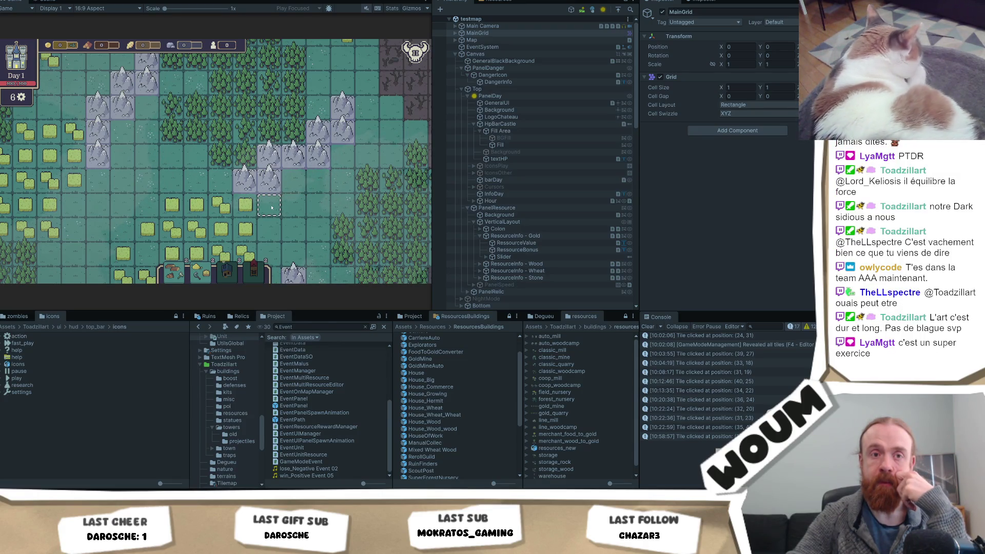
{"action": "key", "text": "Up"}
{"action": "key", "text": "Left"}
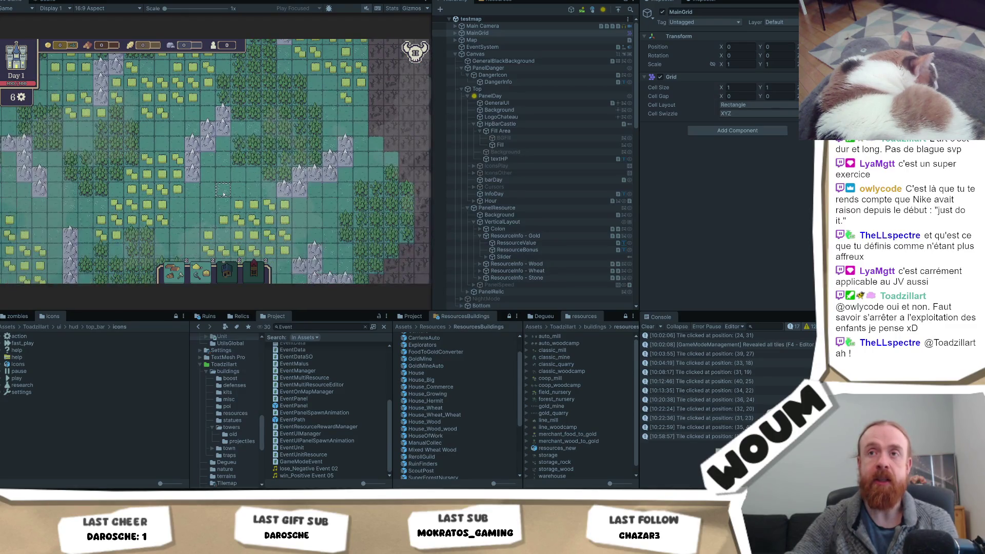
{"action": "left_click_drag", "start_coordinate": [208, 190], "coordinate": [210, 226]}
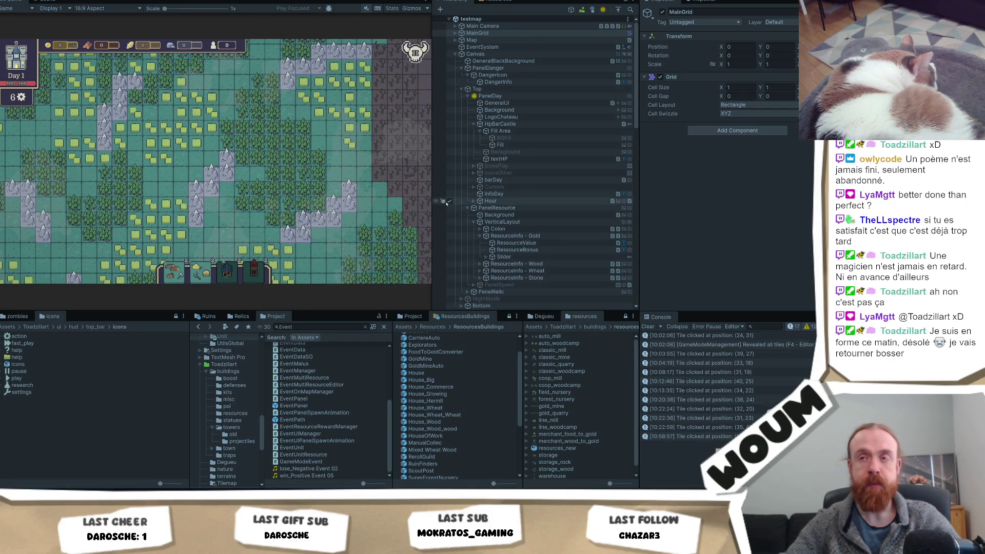
Click a forest tile on the map to inspect its info.
{"action": "left_click", "coordinate": [325, 185]}
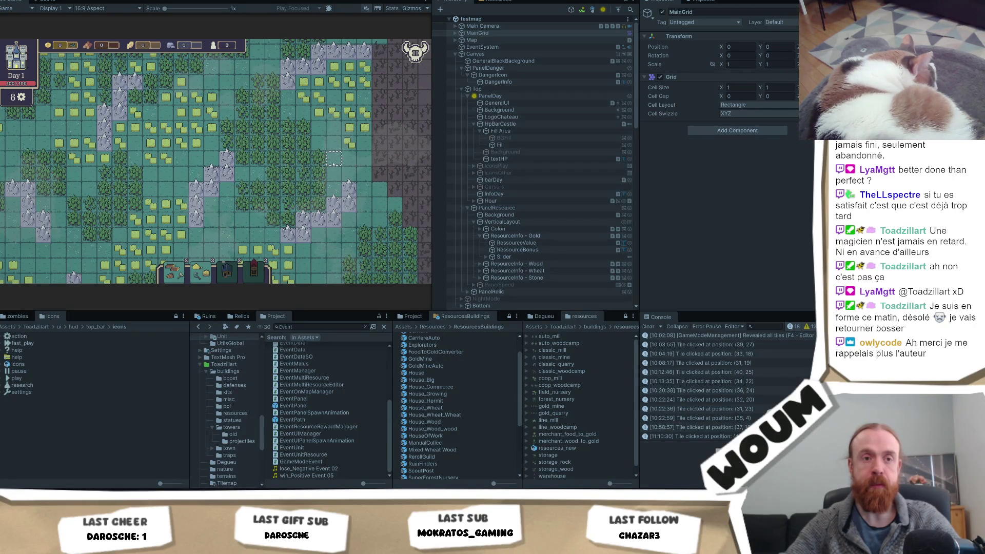
Bring up the forest tile's Forest info card, with its click logged in the Console.
{"action": "mouse_move", "coordinate": [258, 184]}
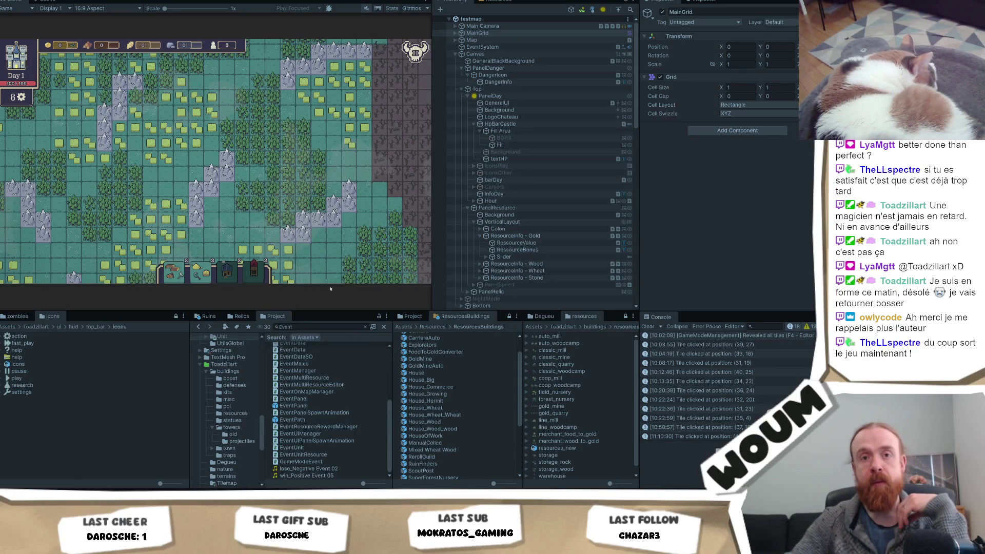
{"action": "left_click_drag", "start_coordinate": [327, 250], "coordinate": [324, 232]}
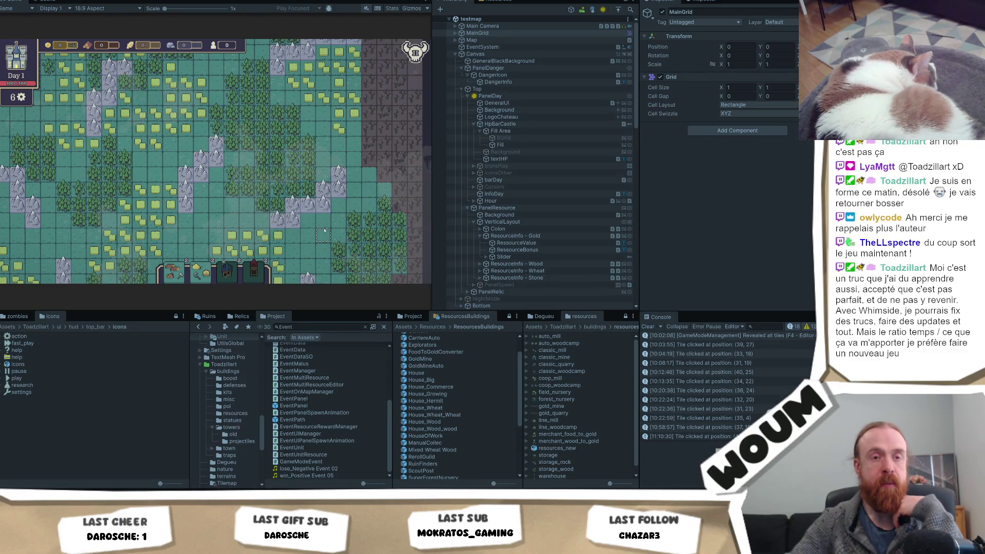
{"action": "mouse_move", "coordinate": [324, 231]}
{"action": "left_mouse_down"}
{"action": "mouse_move", "coordinate": [312, 235]}
{"action": "mouse_move", "coordinate": [318, 226]}
{"action": "left_mouse_up"}
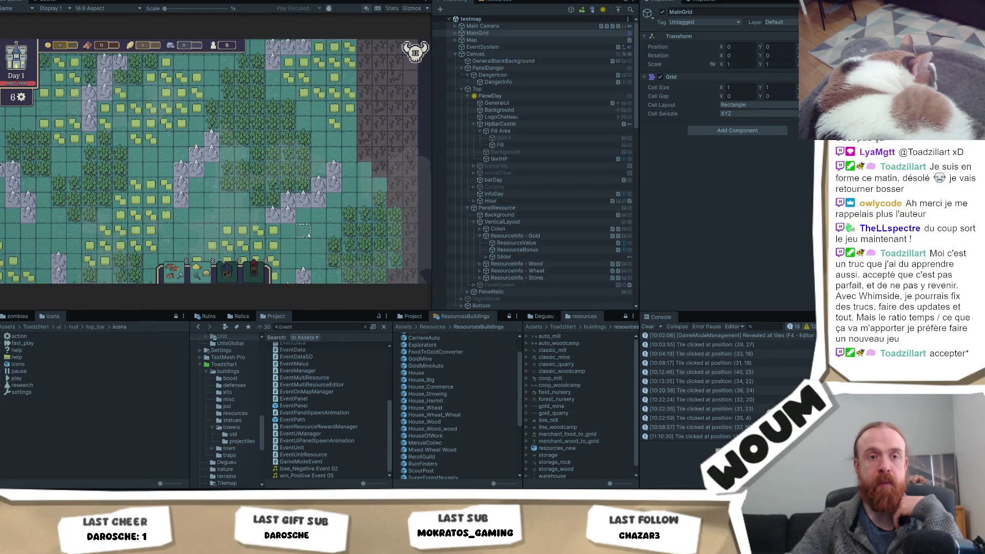
{"action": "mouse_move", "coordinate": [312, 222]}
{"action": "left_mouse_down"}
{"action": "mouse_move", "coordinate": [303, 220]}
{"action": "mouse_move", "coordinate": [309, 196]}
{"action": "left_mouse_up"}
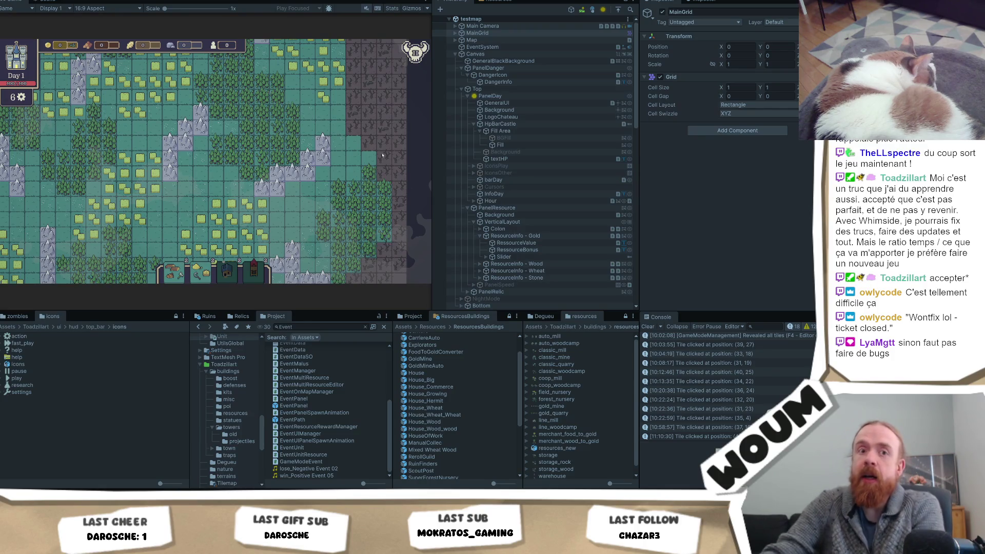
{"action": "left_click", "coordinate": [323, 191]}
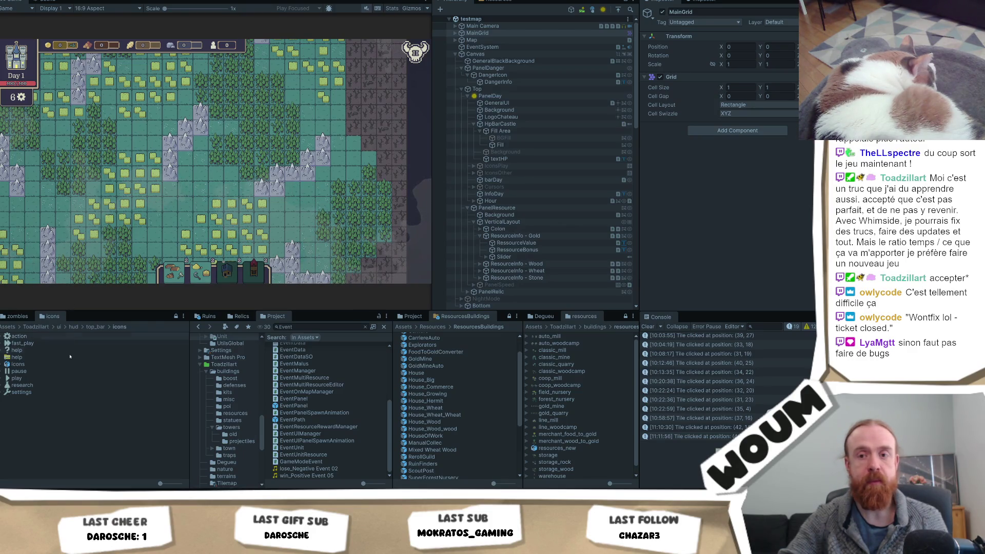
{"action": "mouse_move", "coordinate": [76, 480]}
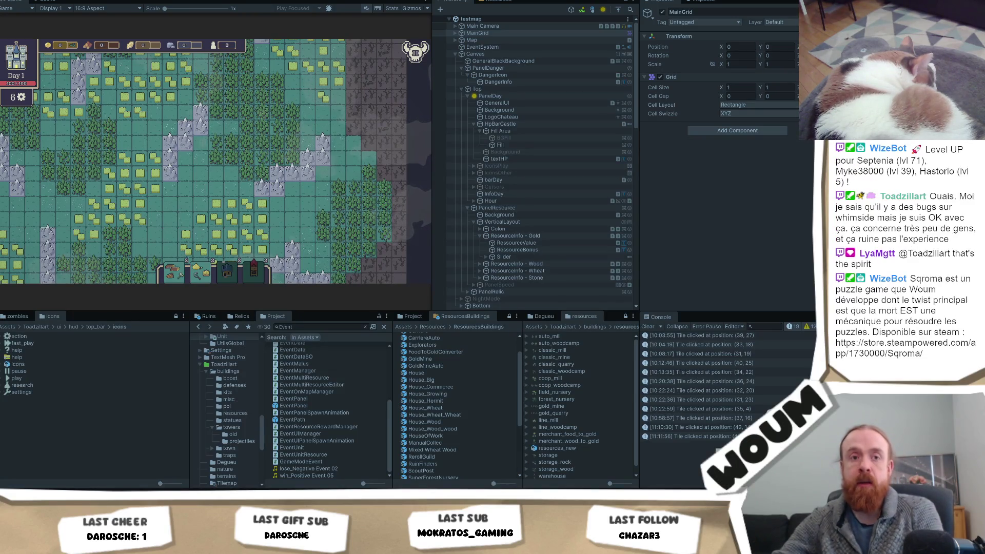
Click a terrain tile so a 'Tile clicked at position' line appears in the Console.
{"action": "left_click", "coordinate": [231, 175]}
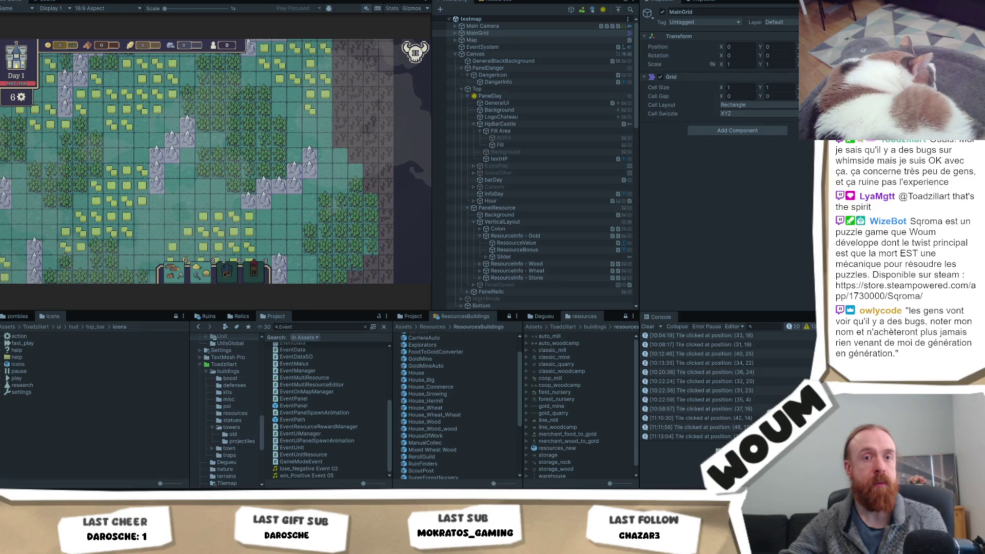
Log a forest tile's position, pan the map up with W, and select DangerIcon in the Hierarchy.
{"action": "left_click", "coordinate": [385, 206]}
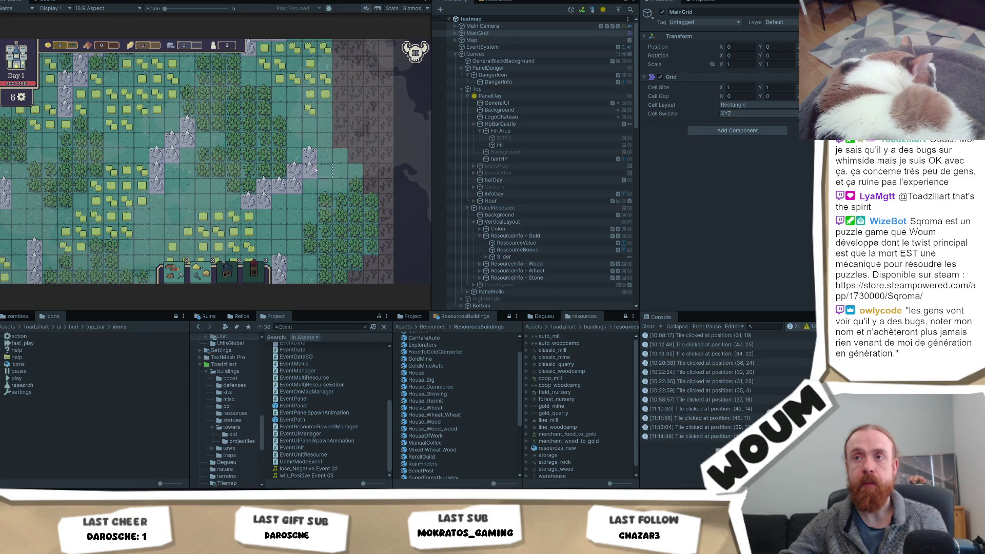
{"action": "key", "text": "w"}
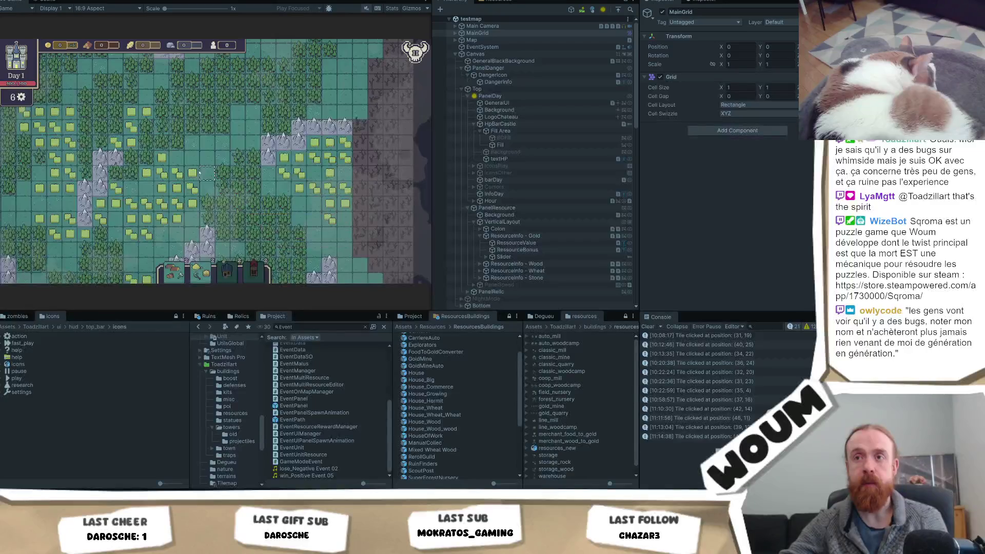
{"action": "left_click", "coordinate": [537, 82]}
{"action": "left_click", "coordinate": [537, 75]}
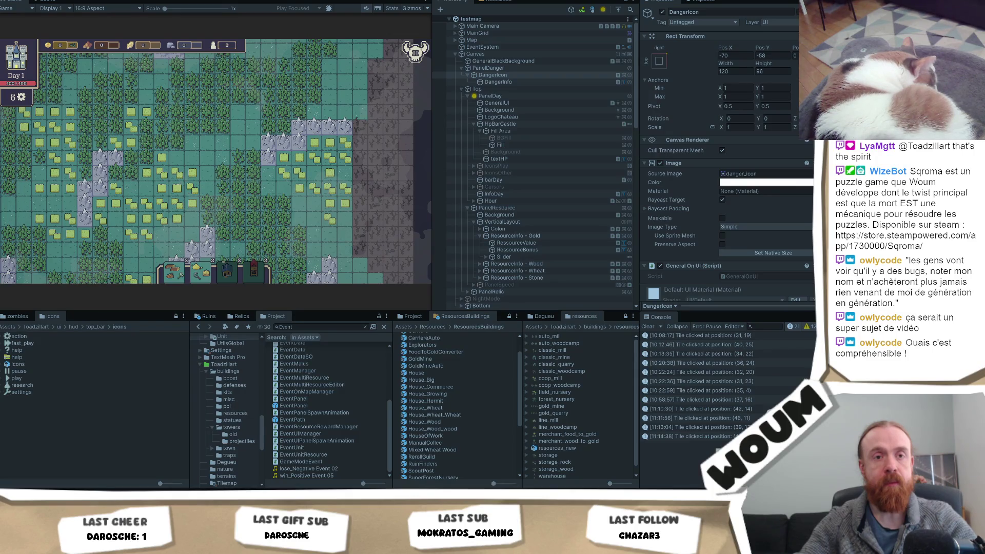
Log the positions of a wheat tile and another map tile, then pan the map to a new area.
{"action": "mouse_move", "coordinate": [241, 220]}
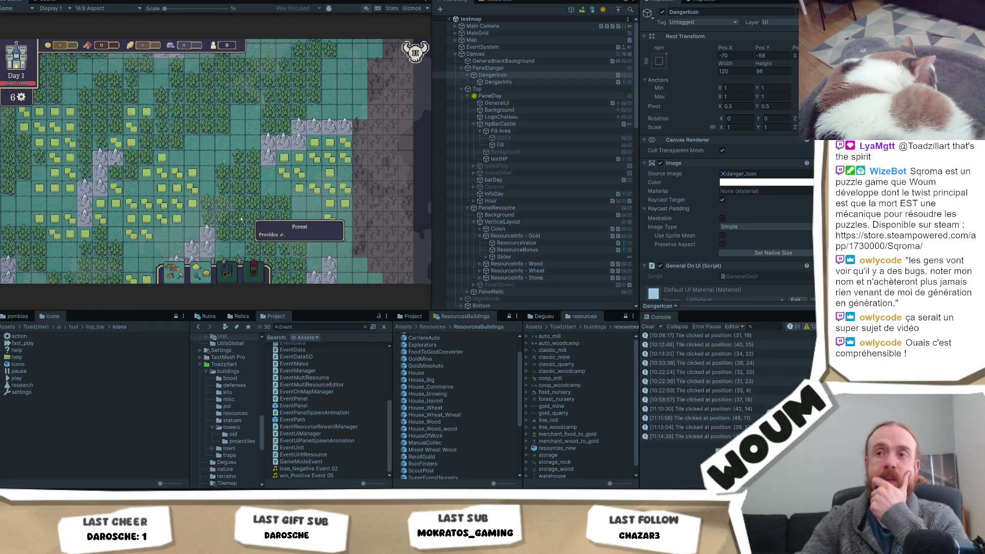
{"action": "left_click", "coordinate": [304, 181]}
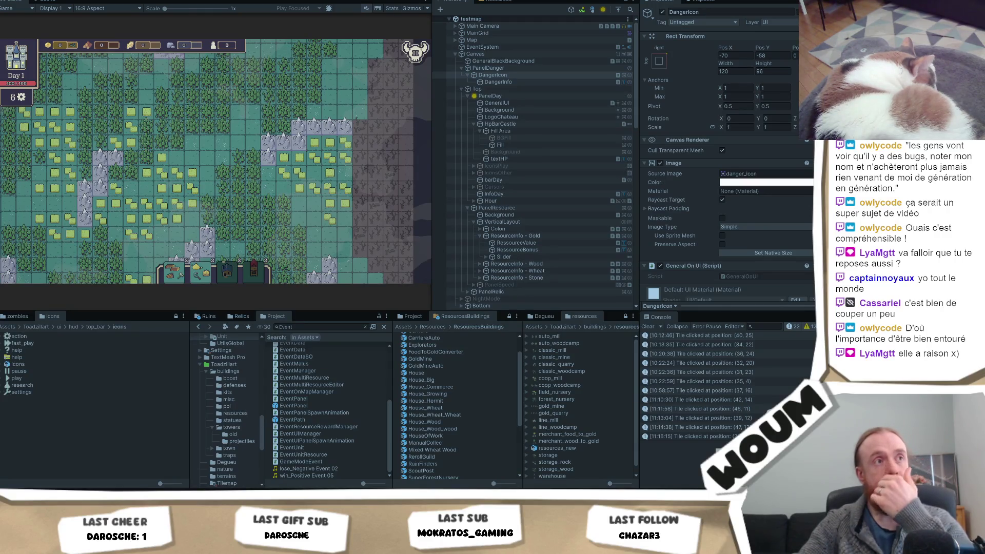
{"action": "left_click", "coordinate": [286, 191]}
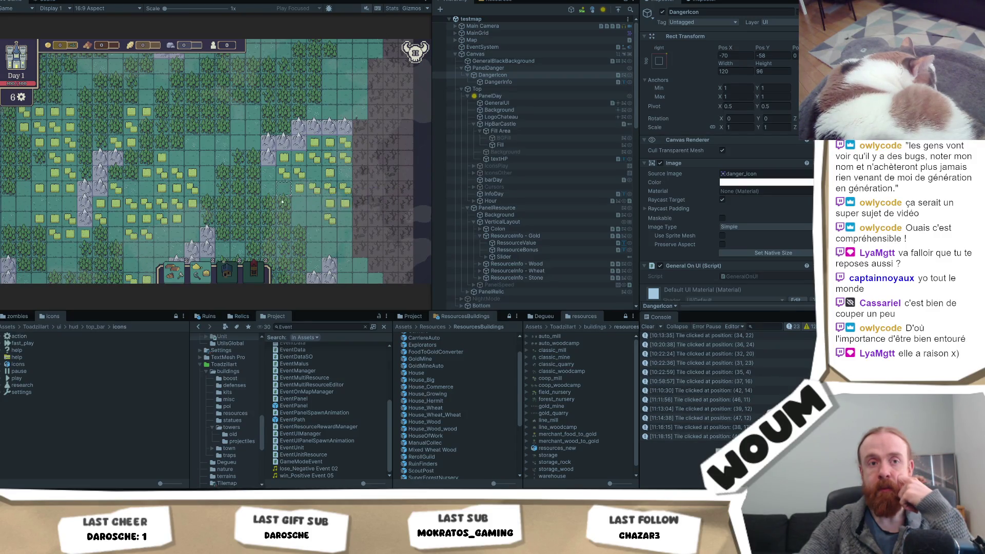
{"action": "mouse_move", "coordinate": [282, 207]}
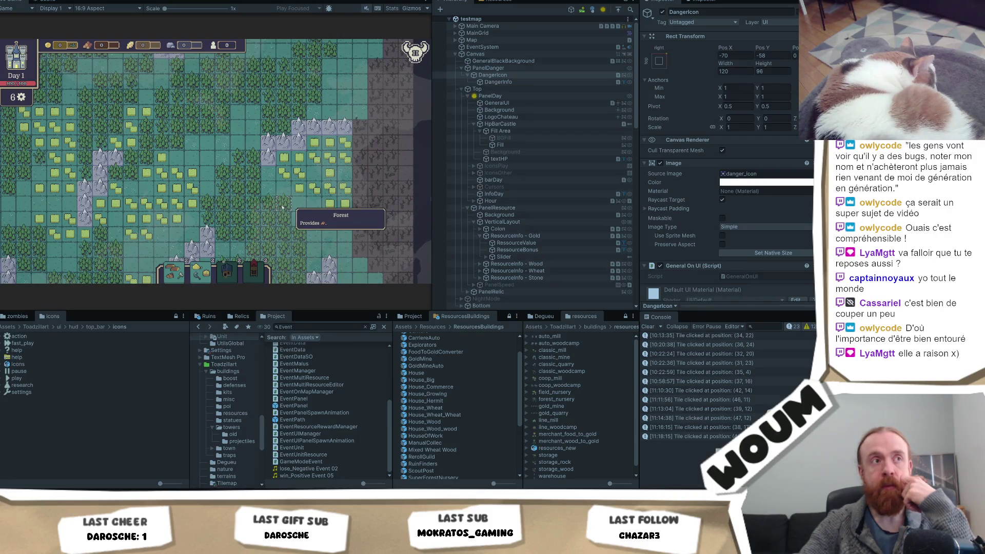
{"action": "left_click_drag", "start_coordinate": [301, 205], "coordinate": [282, 216]}
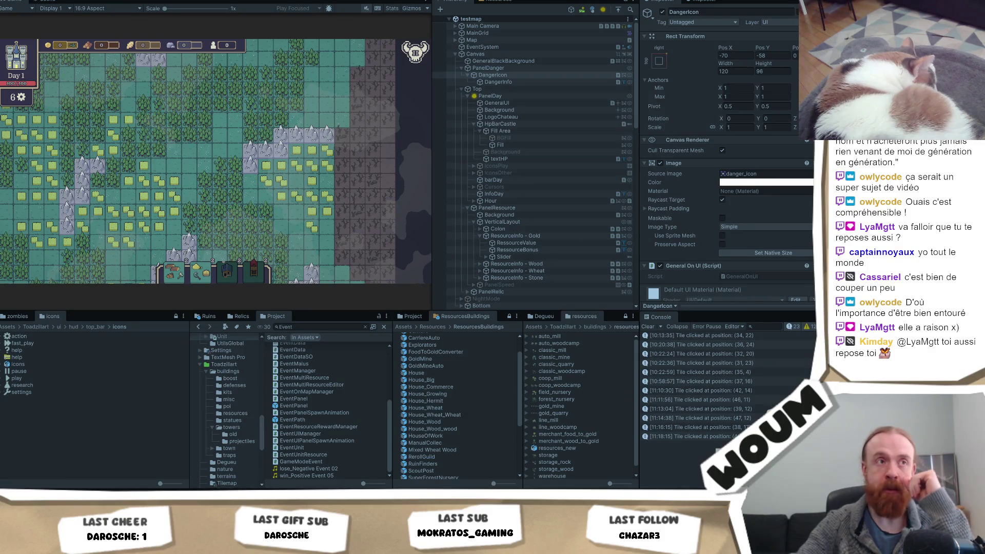
Click another forest tile to show its Forest info card and log its position.
{"action": "left_click", "coordinate": [220, 166]}
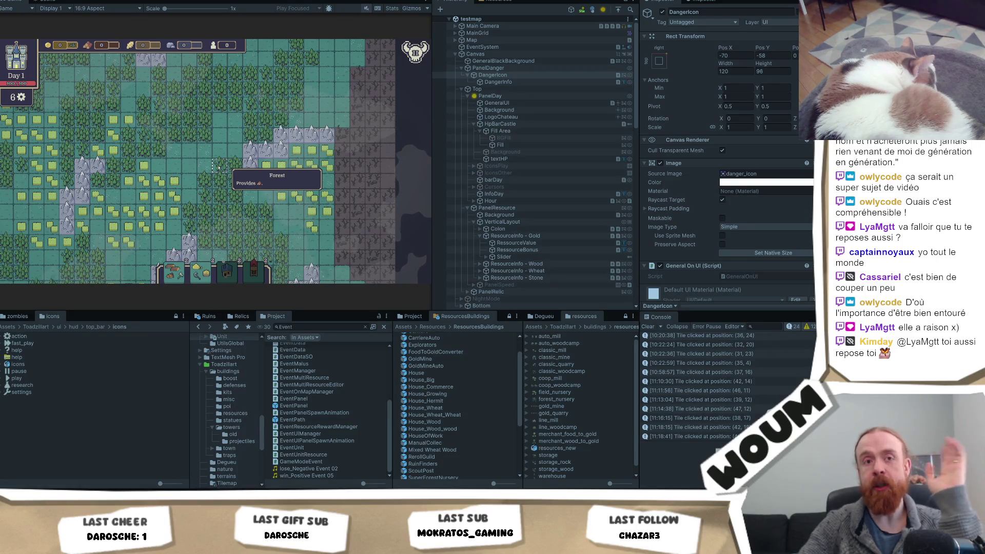
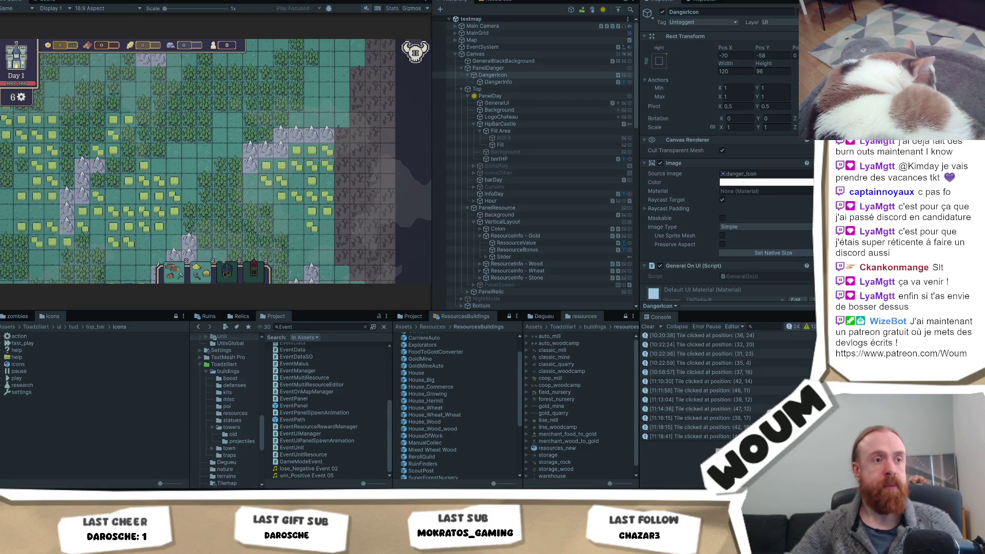
Click a map tile in the running Game view so its position is logged to the Console.
{"action": "left_click", "coordinate": [324, 180]}
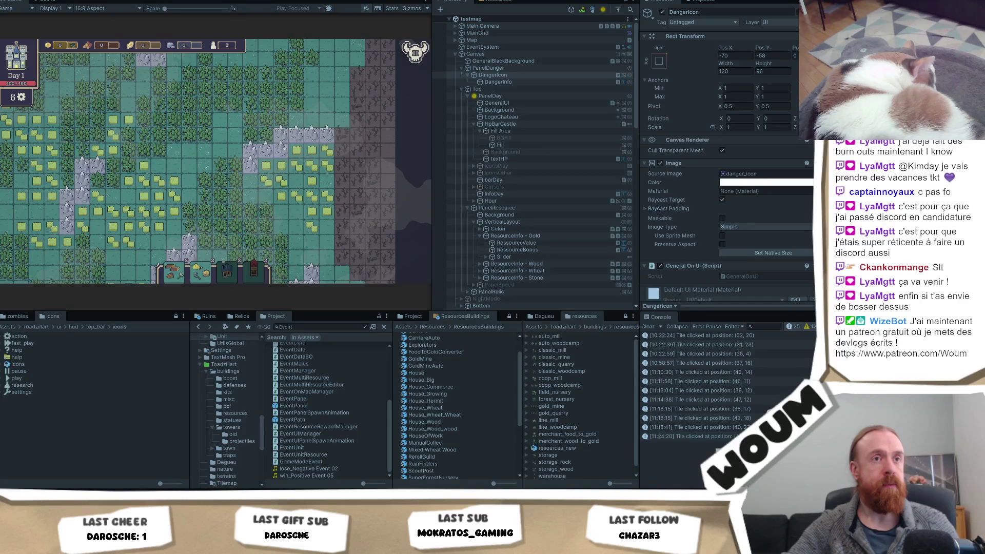
Select a wheat tile to show its Wheat tooltip and log a 'Tile clicked at position' entry.
{"action": "left_click", "coordinate": [313, 197]}
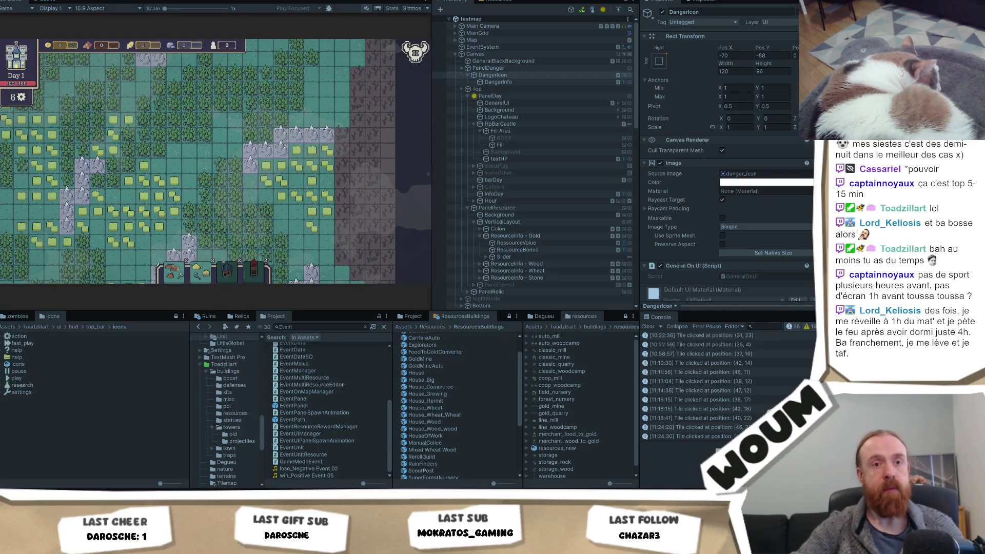
Click two more map tiles, panning the view down-right and adding two Console position entries.
{"action": "left_click", "coordinate": [205, 189]}
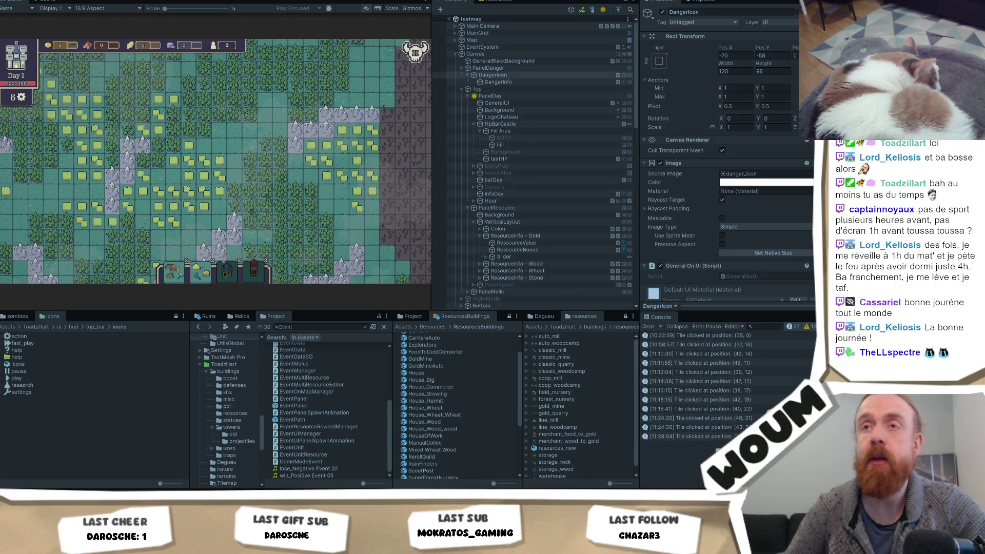
{"action": "left_click", "coordinate": [327, 158]}
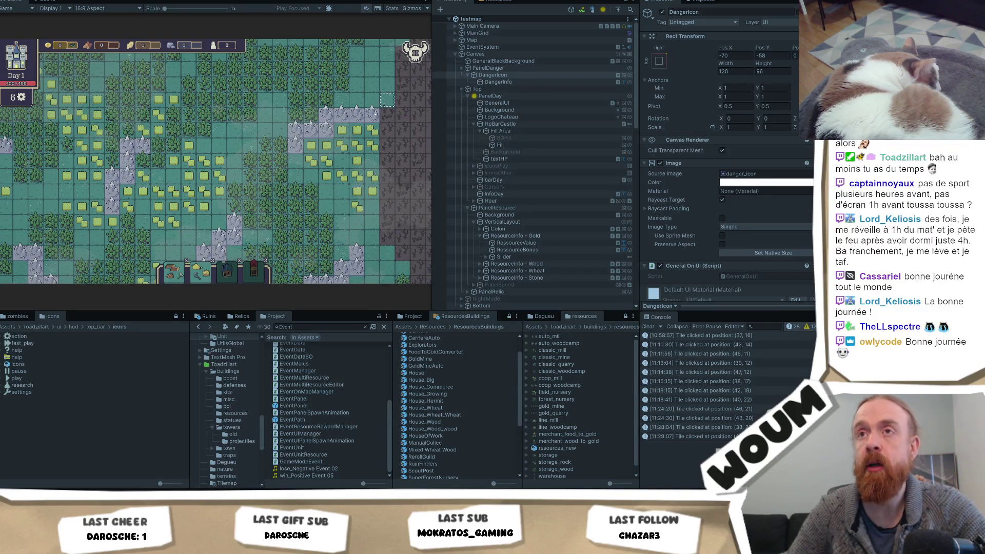